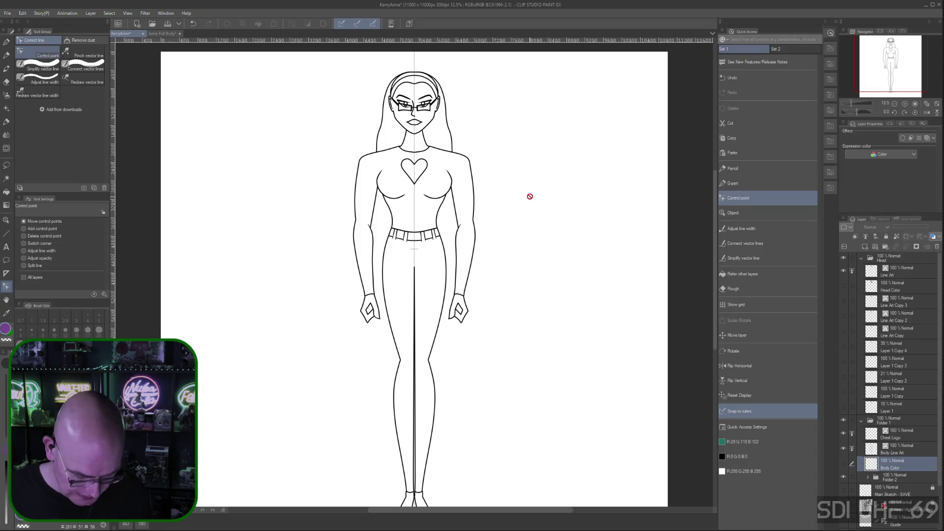
- Zoom in, choose the Refer other layers fill, and centre the view on the face
{"action": "key", "text": "ctrl+plus"}
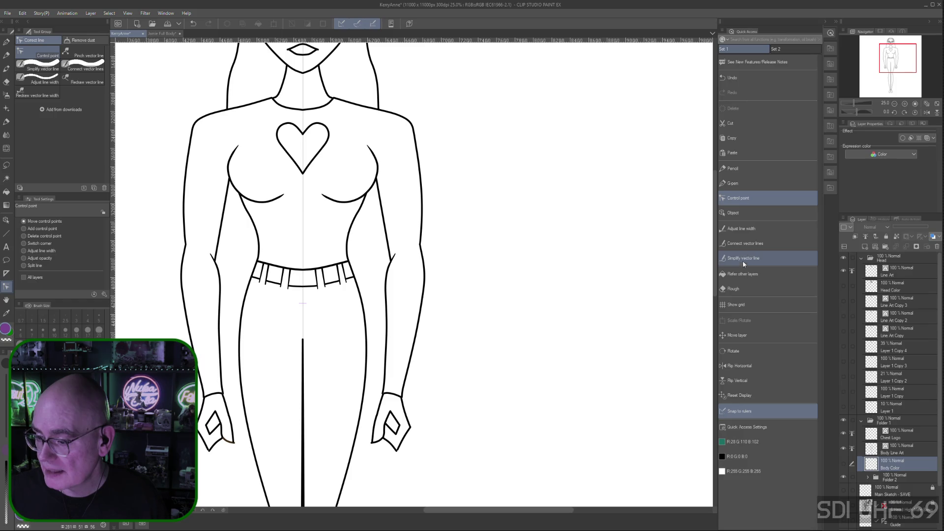
{"action": "left_click", "coordinate": [742, 274]}
{"action": "key", "text": "space"}
{"action": "left_click_drag", "start_coordinate": [451, 253], "coordinate": [600, 358]}
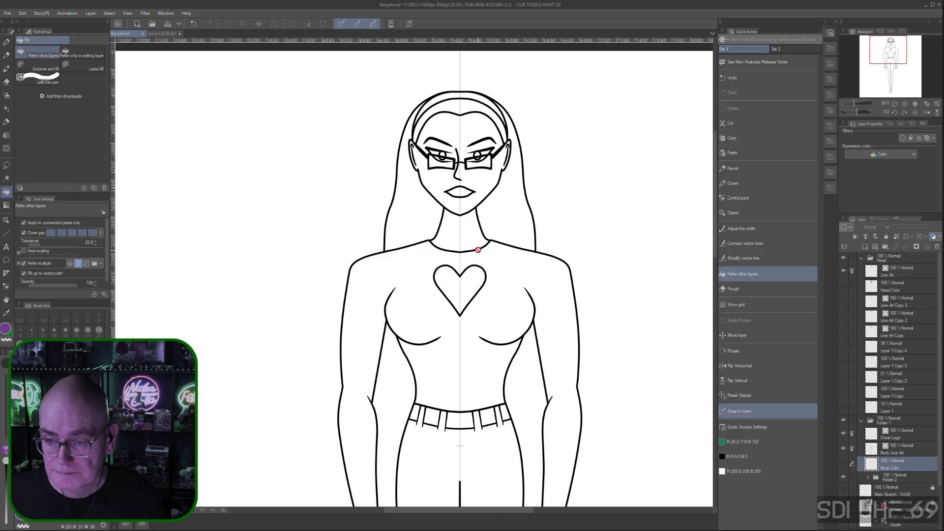
{"action": "key", "text": "ctrl+plus"}
{"action": "key", "text": "ctrl+plus"}
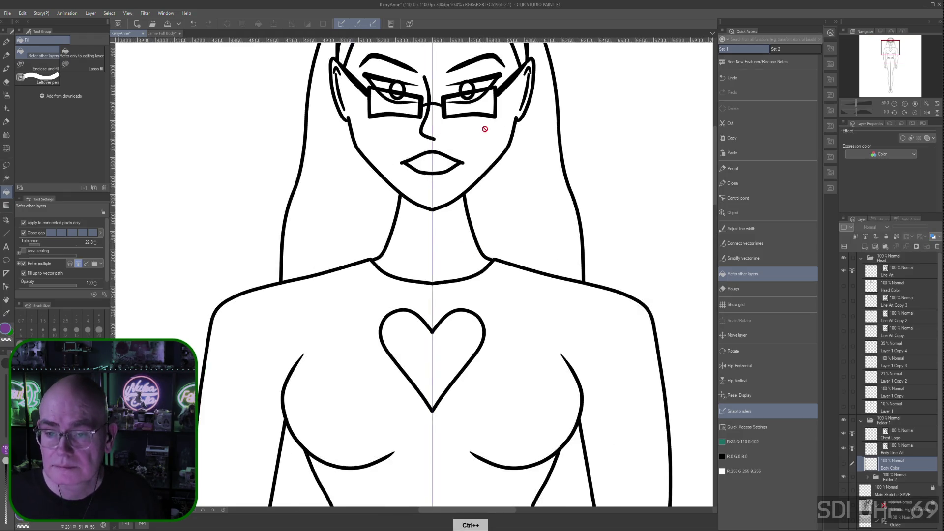
{"action": "key", "text": "ctrl+plus"}
{"action": "left_click_drag", "start_coordinate": [607, 116], "coordinate": [624, 232]}
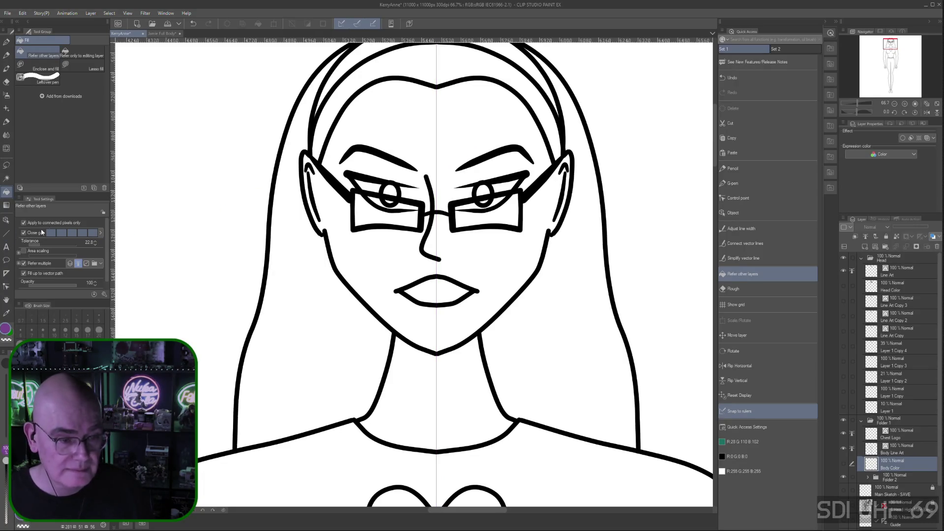
- Select the Head Line Art and Body Line Art layers, then pick the rough eraser
{"action": "left_click", "coordinate": [902, 274]}
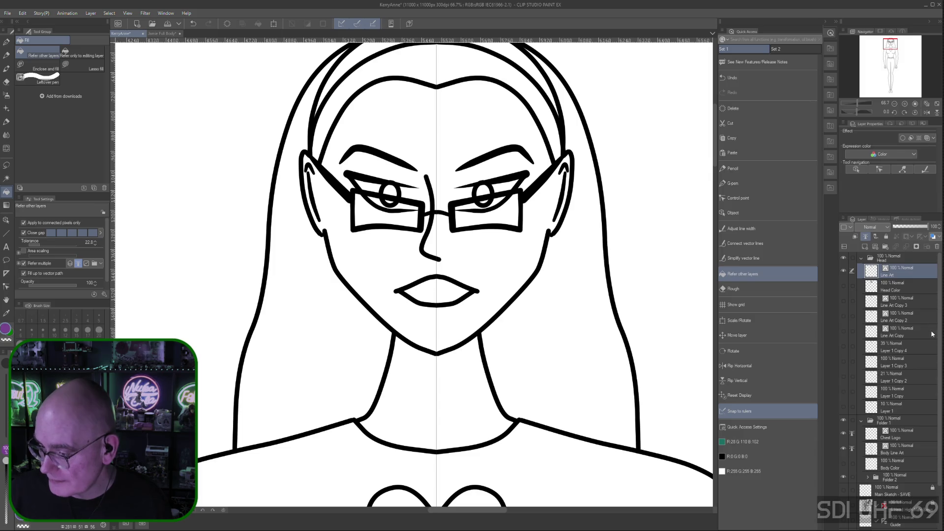
{"action": "left_click", "coordinate": [898, 451]}
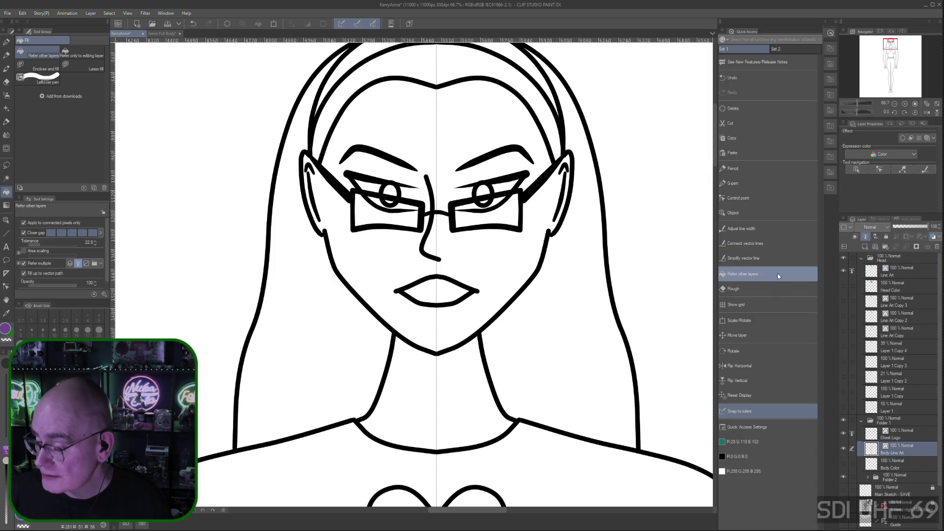
{"action": "left_click", "coordinate": [738, 288]}
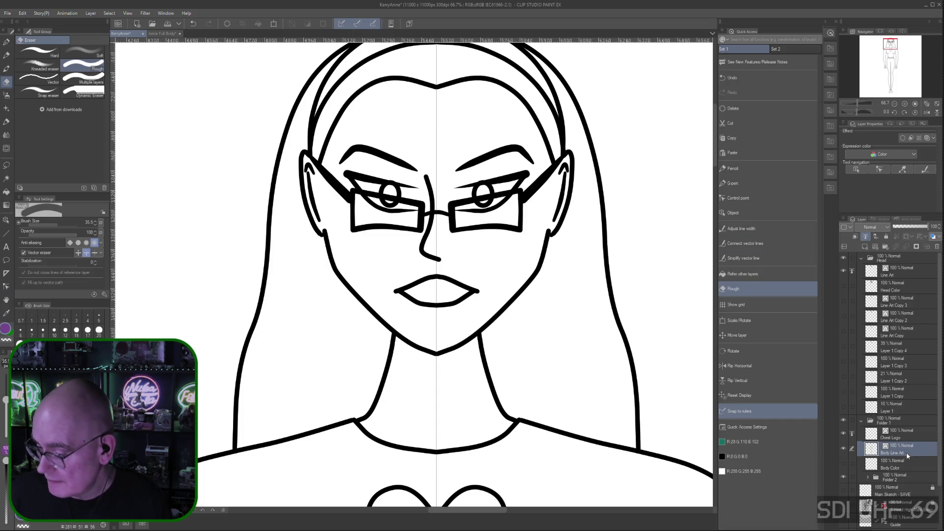
- On the head's Line Art layer, erase a small touch above the right eye after two undone tries
{"action": "left_click", "coordinate": [900, 270]}
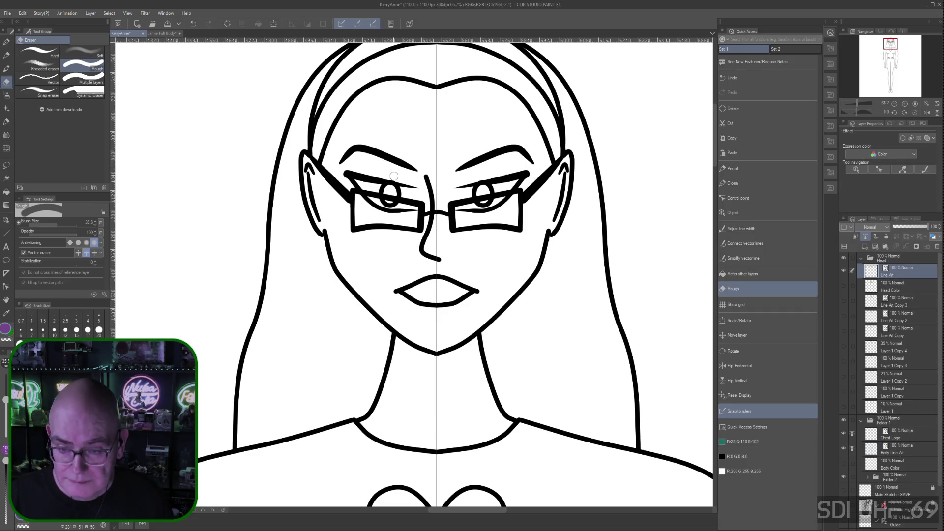
{"action": "left_click", "coordinate": [479, 181]}
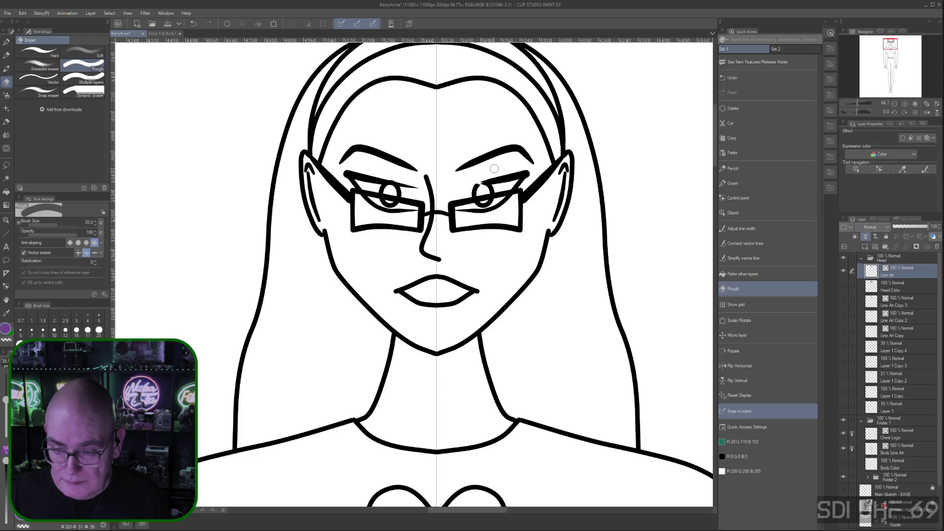
{"action": "key", "text": "ctrl+z"}
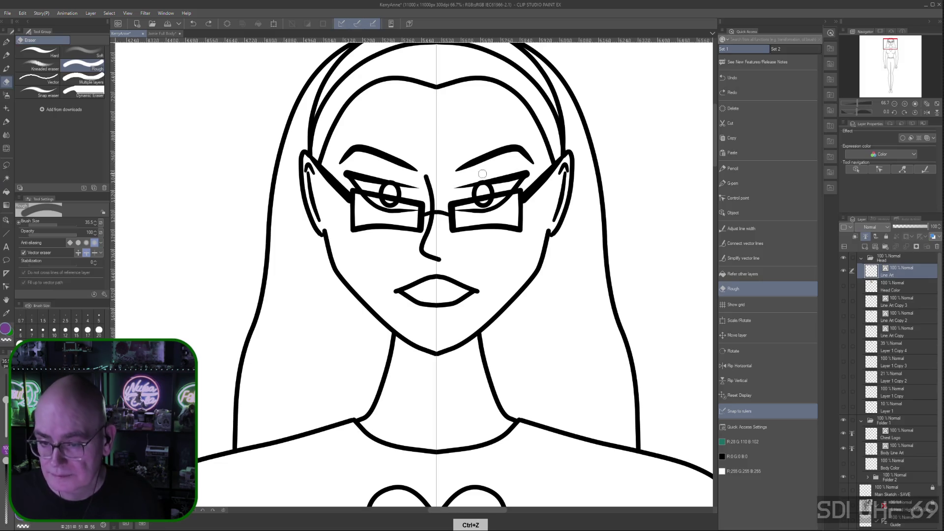
{"action": "left_click", "coordinate": [484, 178]}
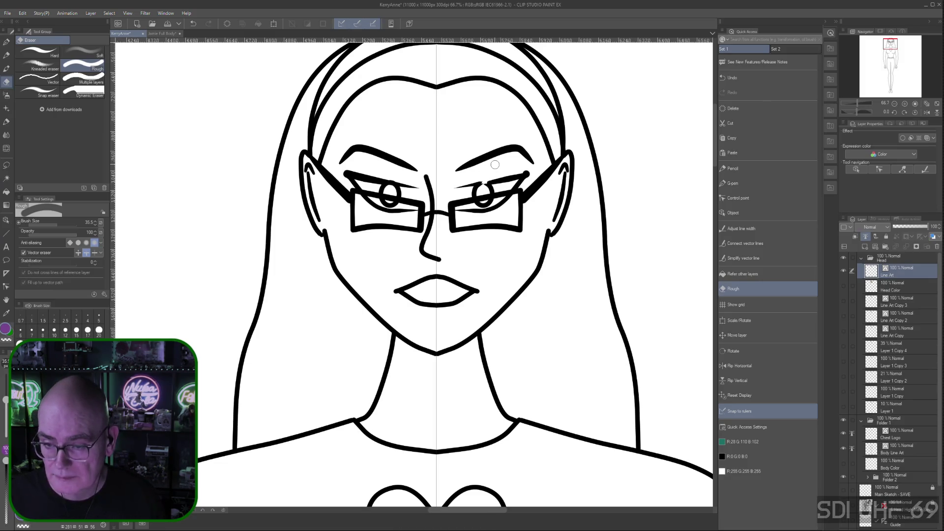
{"action": "key", "text": "ctrl+z"}
{"action": "left_click", "coordinate": [488, 170]}
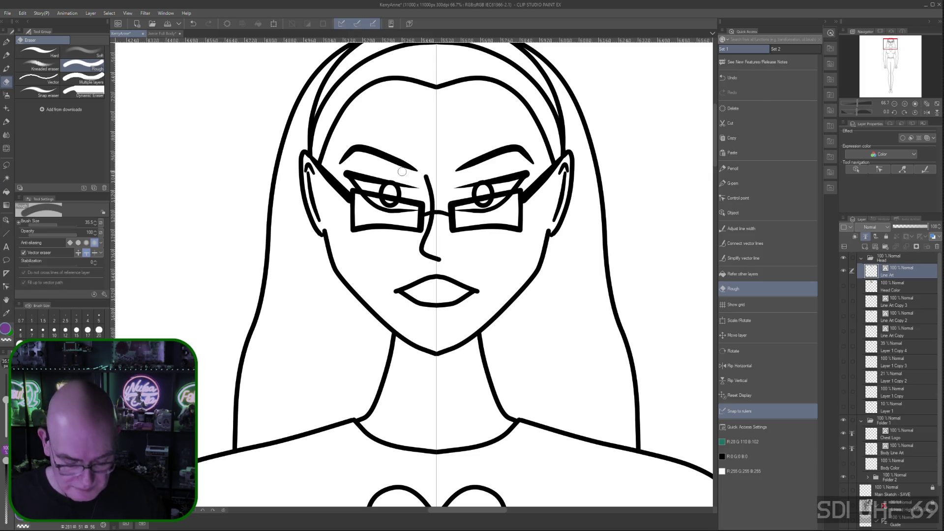
- Zoom in on the eyes, pan down to the torso and belt, and pick the control point tool
{"action": "key", "text": "ctrl+plus"}
{"action": "key", "text": "ctrl+plus"}
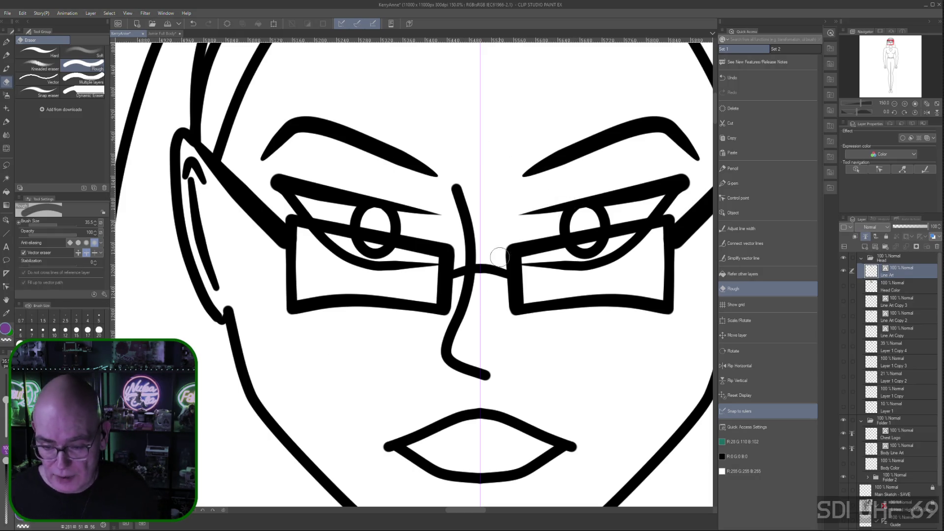
{"action": "scroll", "coordinate": [513, 231], "scroll_direction": "down", "scroll_amount": 5}
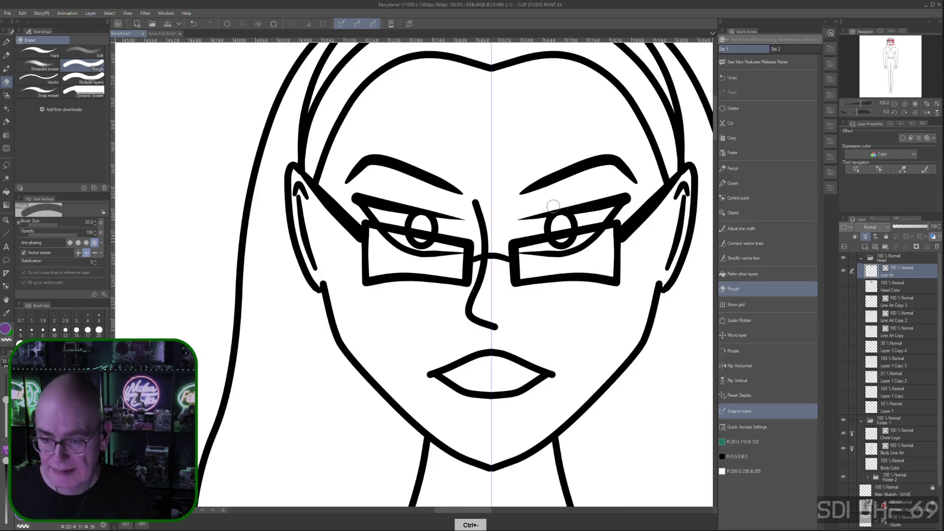
{"action": "left_click_drag", "start_coordinate": [668, 364], "coordinate": [554, 305]}
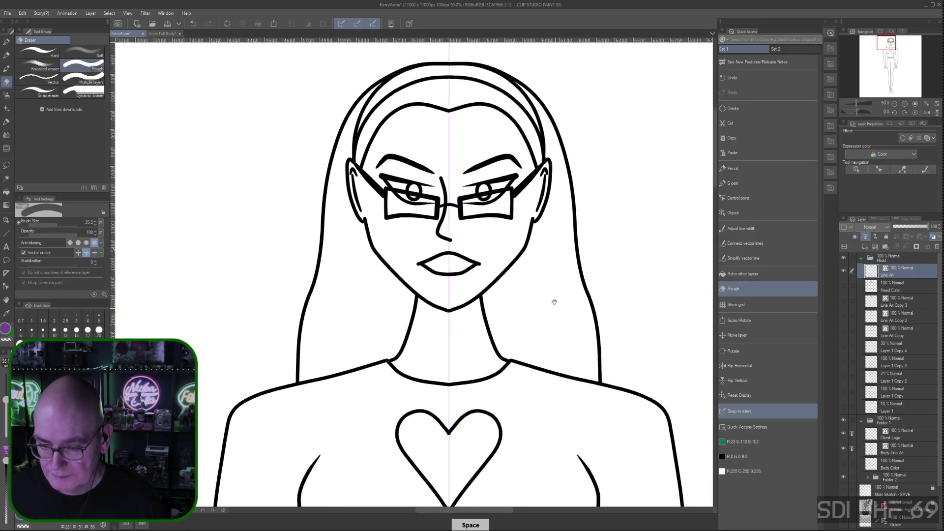
{"action": "scroll", "coordinate": [643, 275], "scroll_direction": "down", "scroll_amount": 1}
{"action": "left_click_drag", "start_coordinate": [657, 285], "coordinate": [539, 249]}
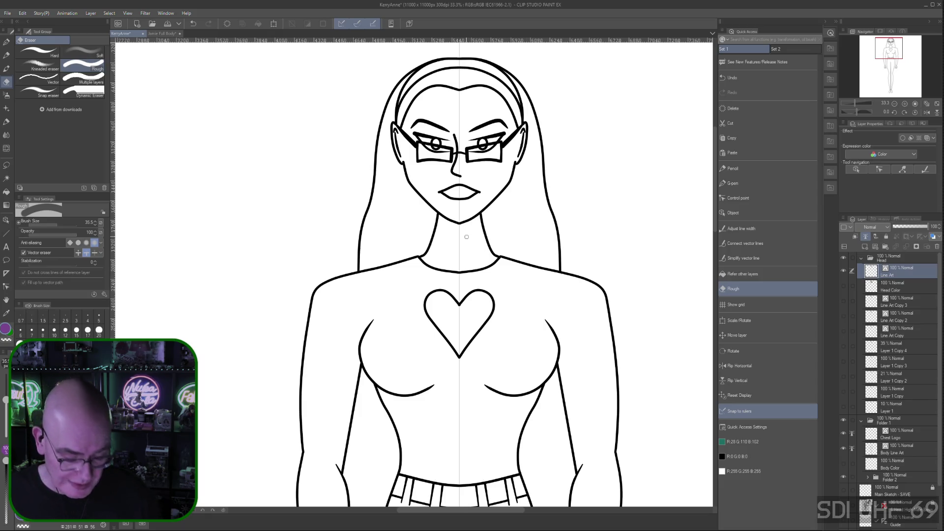
{"action": "left_click", "coordinate": [754, 201]}
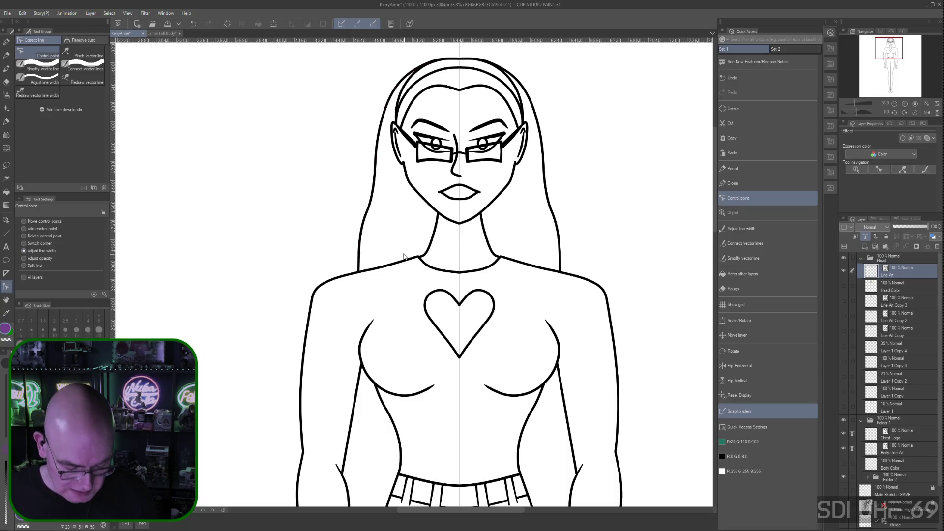
- Zoom in on the face, then zoom out and pan to show the whole figure including feet
{"action": "key", "text": "ctrl+plus"}
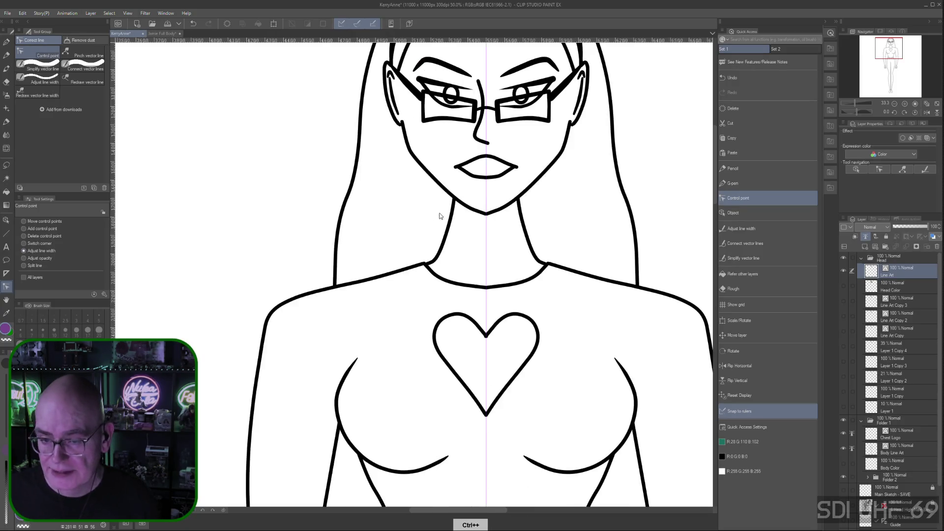
{"action": "key", "text": "ctrl+plus"}
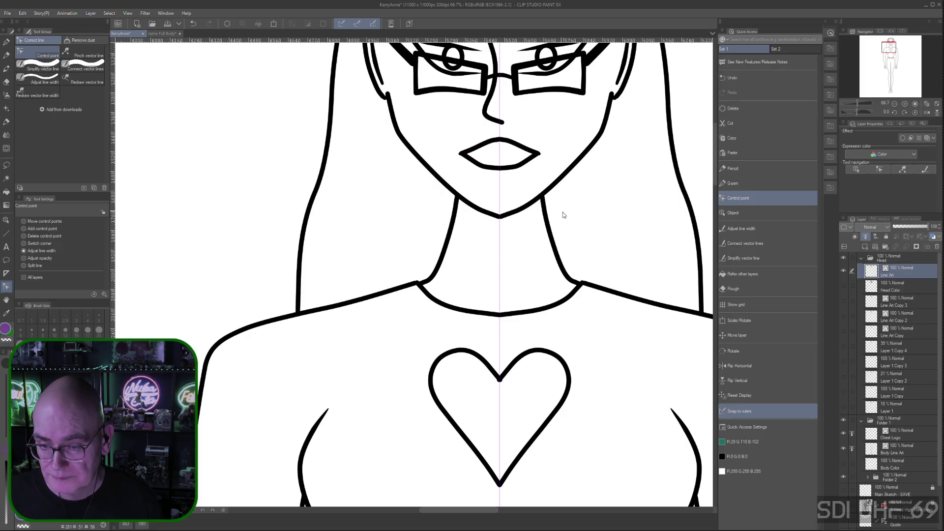
{"action": "key", "text": "ctrl+minus"}
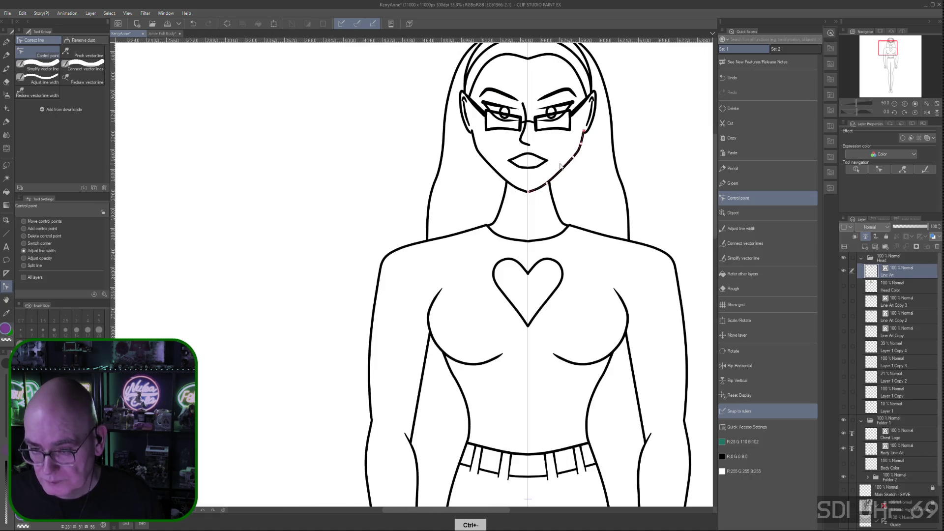
{"action": "key", "text": "ctrl+minus"}
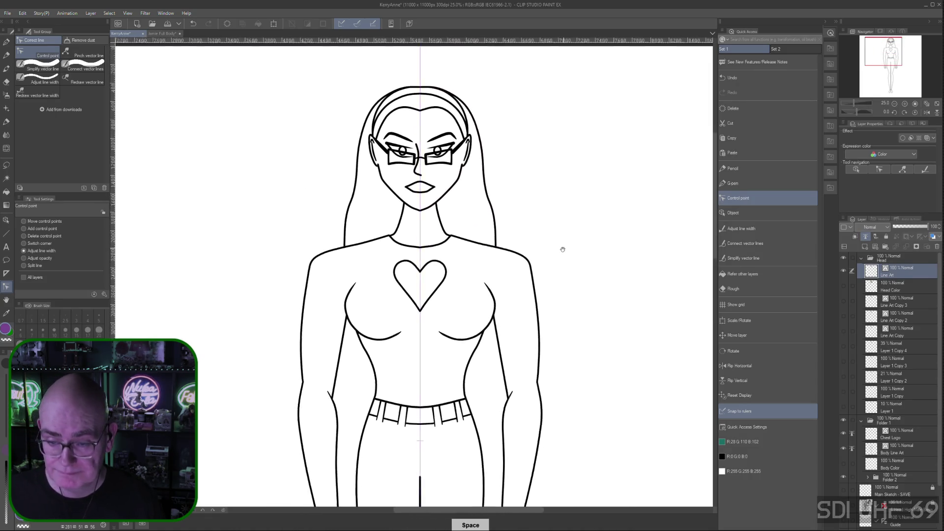
{"action": "key", "text": "ctrl+minus"}
{"action": "key", "text": "ctrl+minus"}
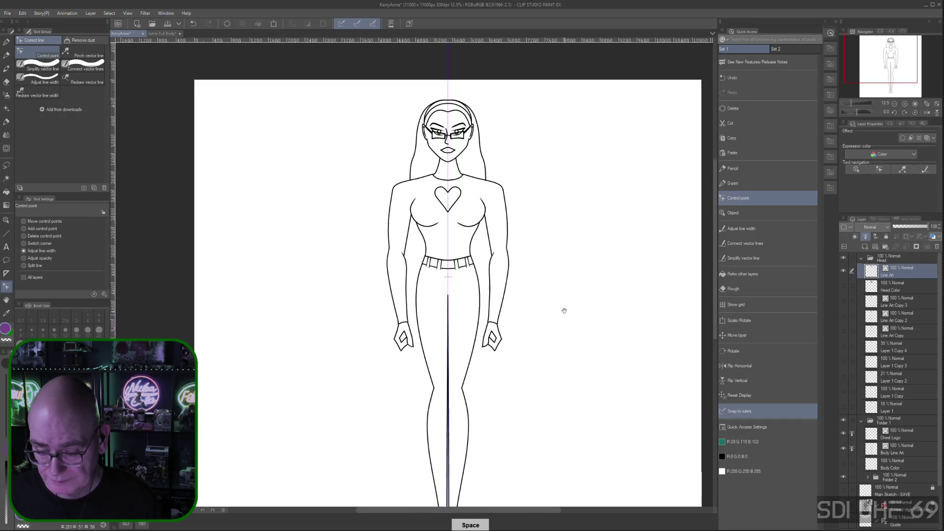
{"action": "scroll", "coordinate": [561, 275], "scroll_direction": "up", "scroll_amount": 1}
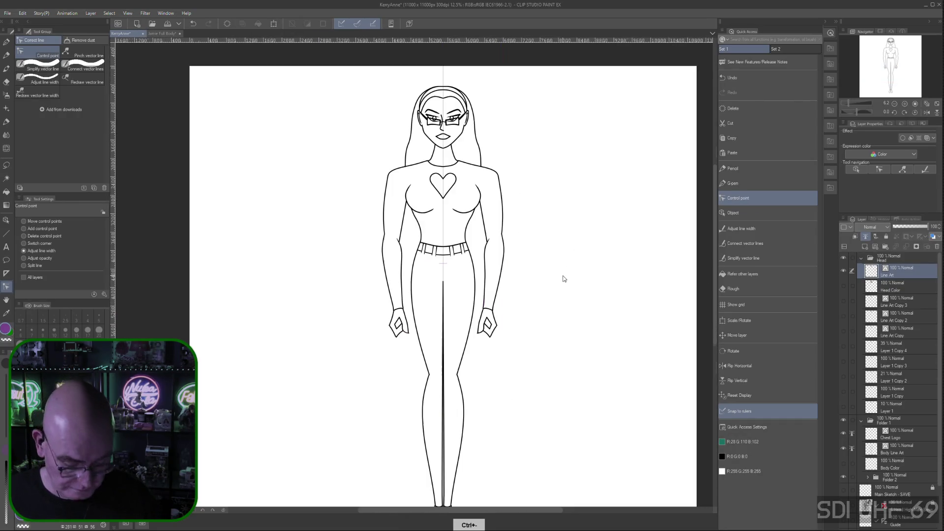
{"action": "key", "text": "space"}
{"action": "left_click_drag", "start_coordinate": [584, 323], "coordinate": [617, 284]}
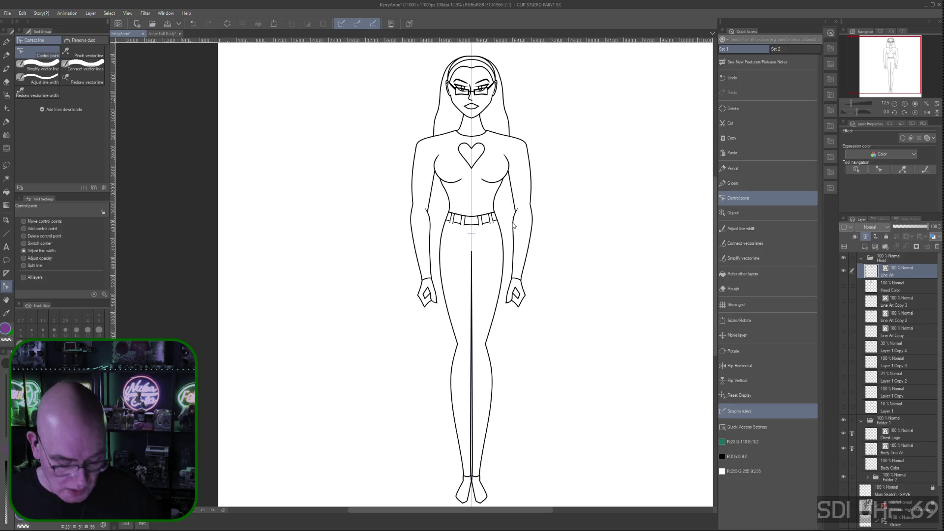
- Pan to the face and chest, then zoom to 12.5% so the full figure fills the window
{"action": "scroll", "coordinate": [506, 225], "scroll_direction": "up", "scroll_amount": 2}
{"action": "scroll", "coordinate": [533, 177], "scroll_direction": "up", "scroll_amount": 1}
{"action": "key", "text": "space"}
{"action": "left_click_drag", "start_coordinate": [453, 106], "coordinate": [505, 377]}
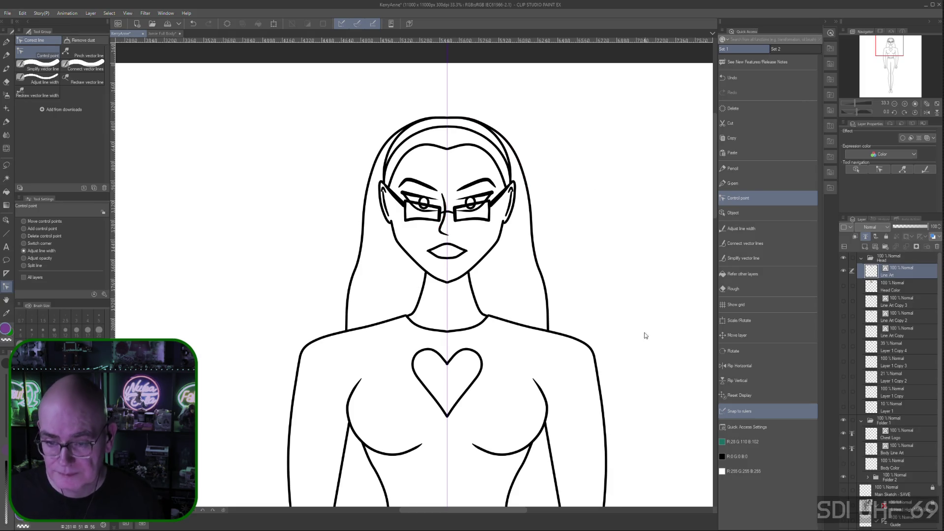
{"action": "key", "text": "ctrl+minus"}
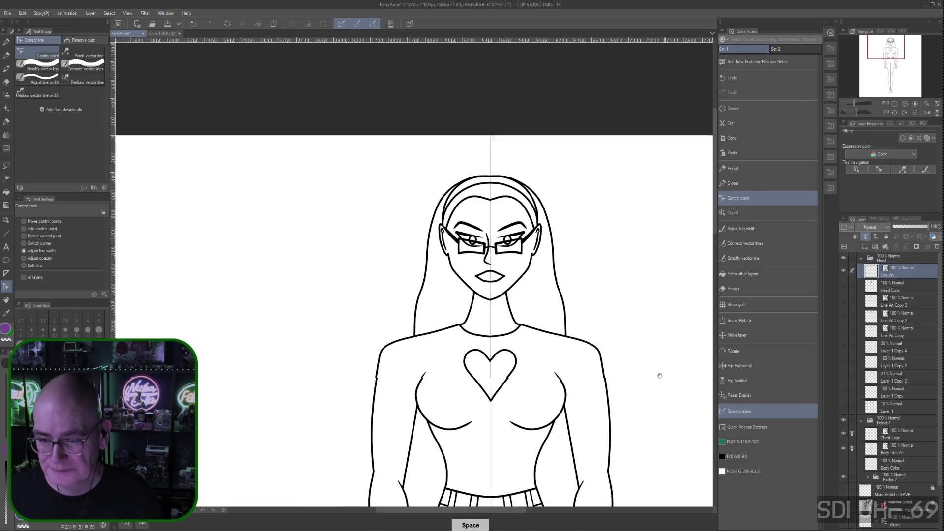
{"action": "key", "text": "ctrl+minus"}
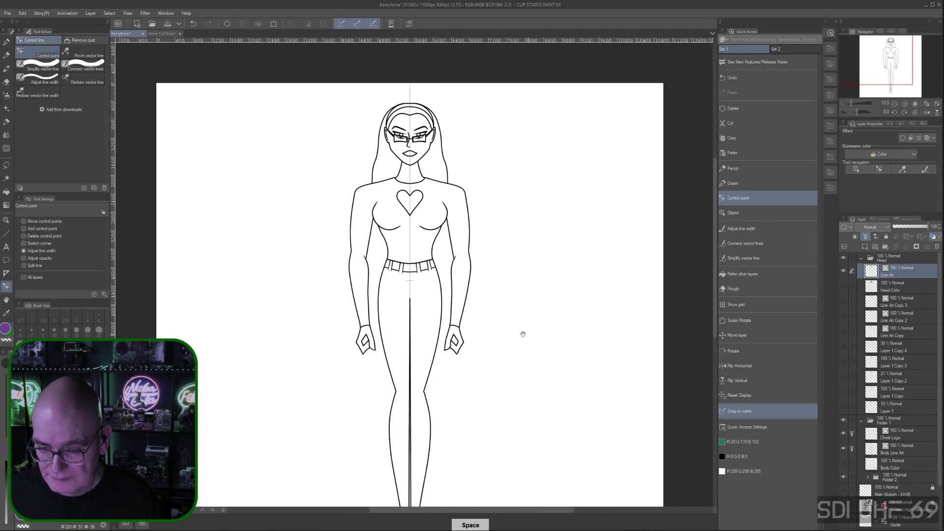
{"action": "key", "text": "ctrl+minus"}
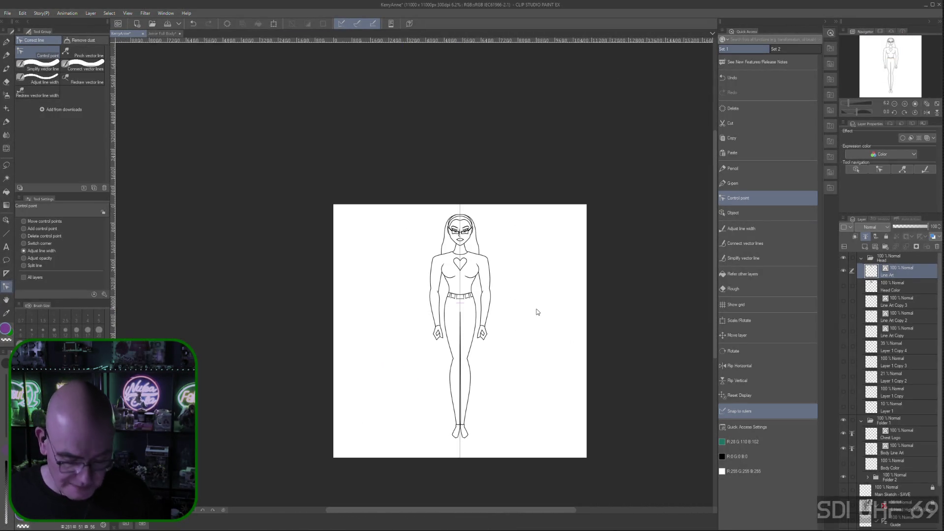
{"action": "key", "text": "ctrl+plus"}
{"action": "mouse_move", "coordinate": [561, 250]}
{"action": "left_mouse_down"}
{"action": "mouse_move", "coordinate": [574, 138]}
{"action": "mouse_move", "coordinate": [576, 173]}
{"action": "left_mouse_up"}
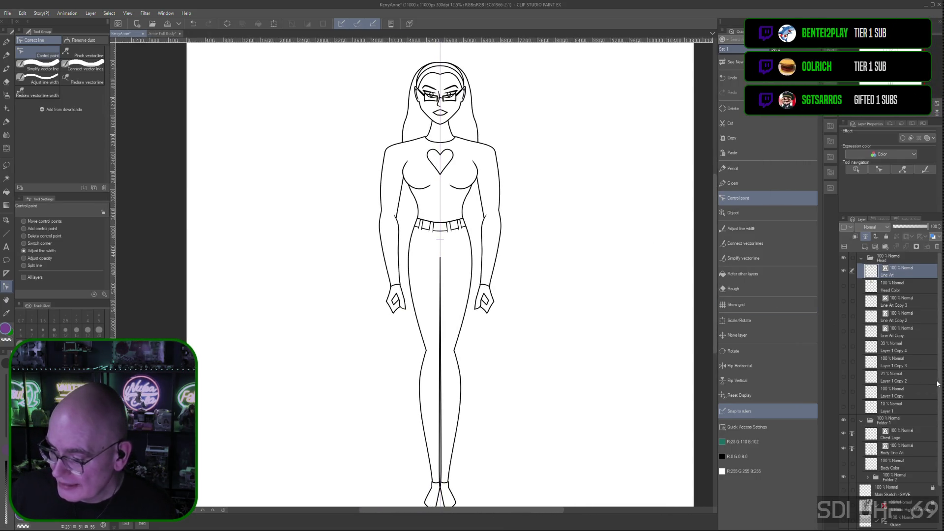
{"action": "scroll", "coordinate": [885, 442], "scroll_direction": "down", "scroll_amount": 3}
- Try black as the Paper layer colour, cancel to keep it white, and choose the Refer other layers fill
{"action": "left_click", "coordinate": [871, 526]}
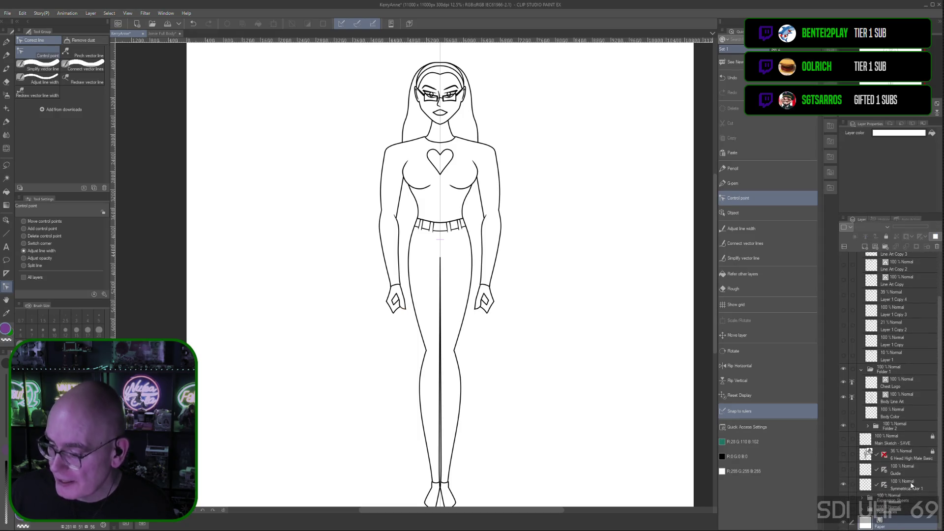
{"action": "left_click", "coordinate": [936, 238]}
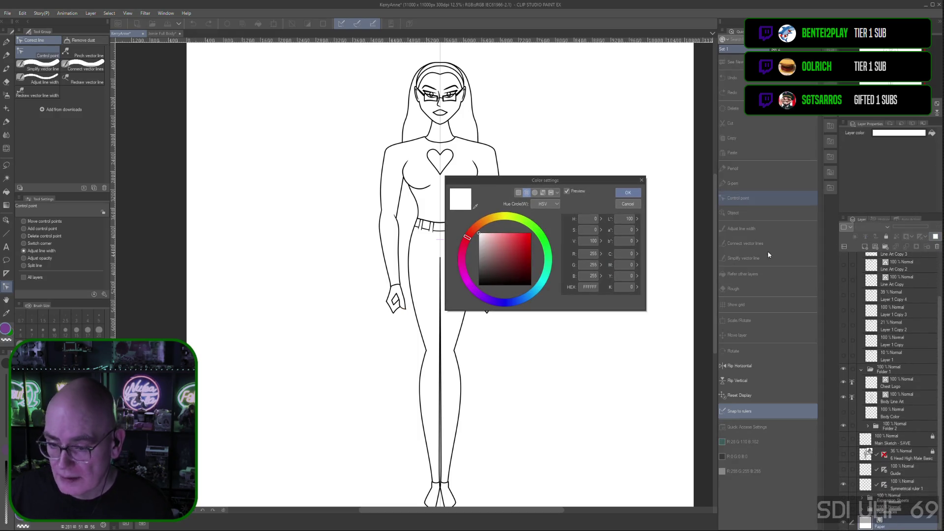
{"action": "left_click_drag", "start_coordinate": [489, 269], "coordinate": [472, 293]}
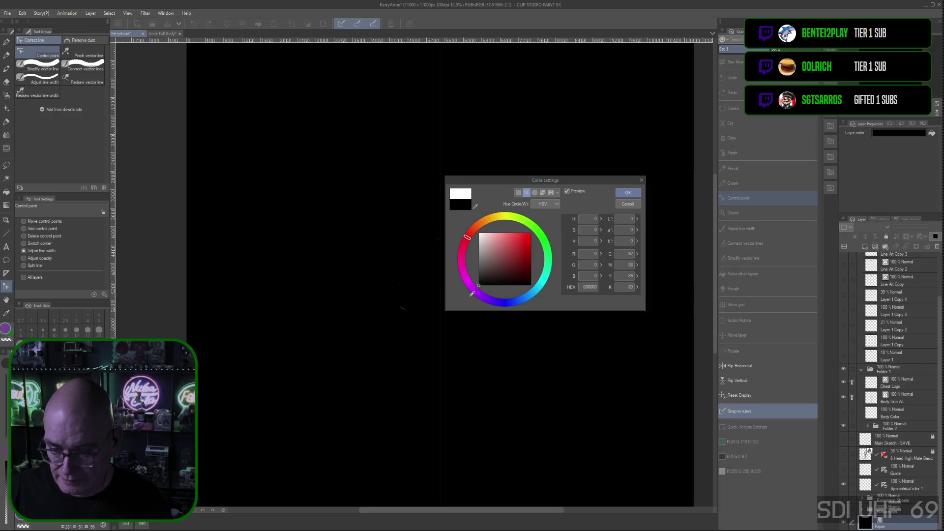
{"action": "left_click", "coordinate": [625, 205]}
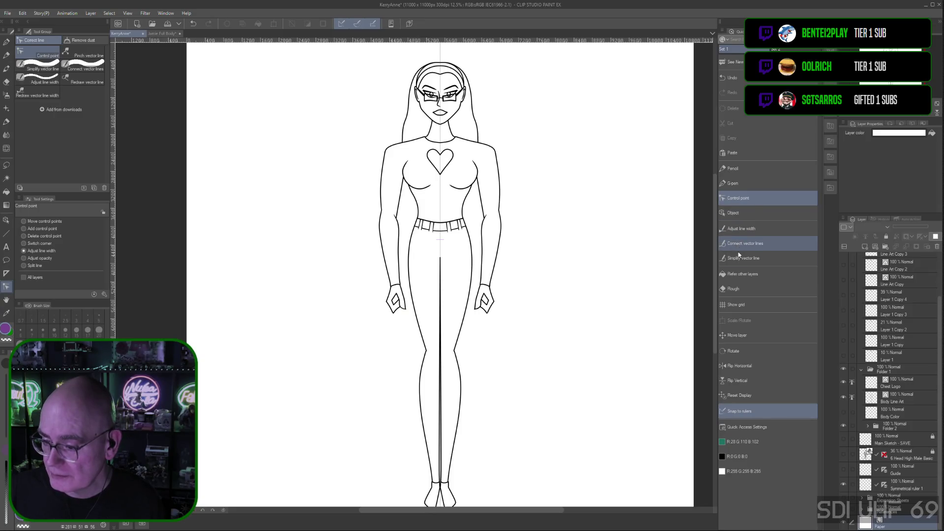
{"action": "left_click", "coordinate": [742, 273]}
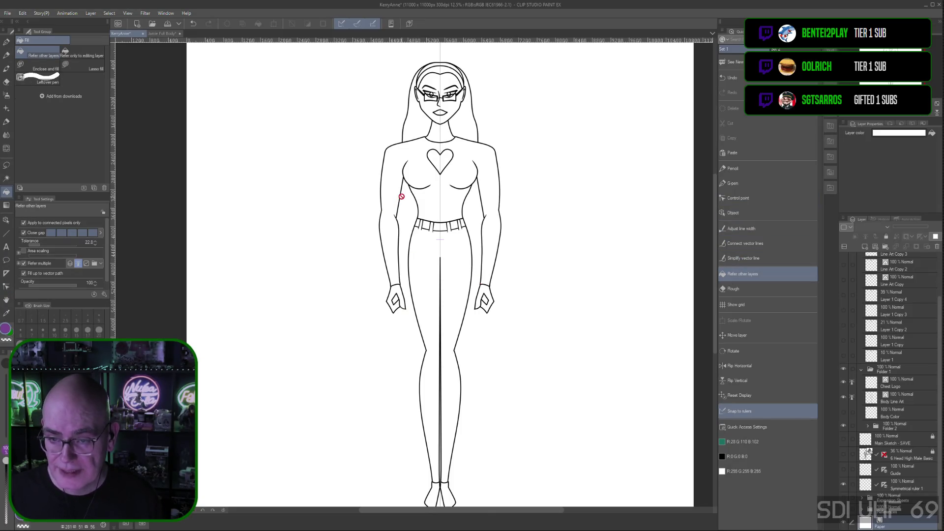
- Zoom to 33.3% on the head and select the Head Color layer to paint on
{"action": "scroll", "coordinate": [402, 196], "scroll_direction": "up", "scroll_amount": 4}
{"action": "left_click_drag", "start_coordinate": [489, 84], "coordinate": [456, 405]}
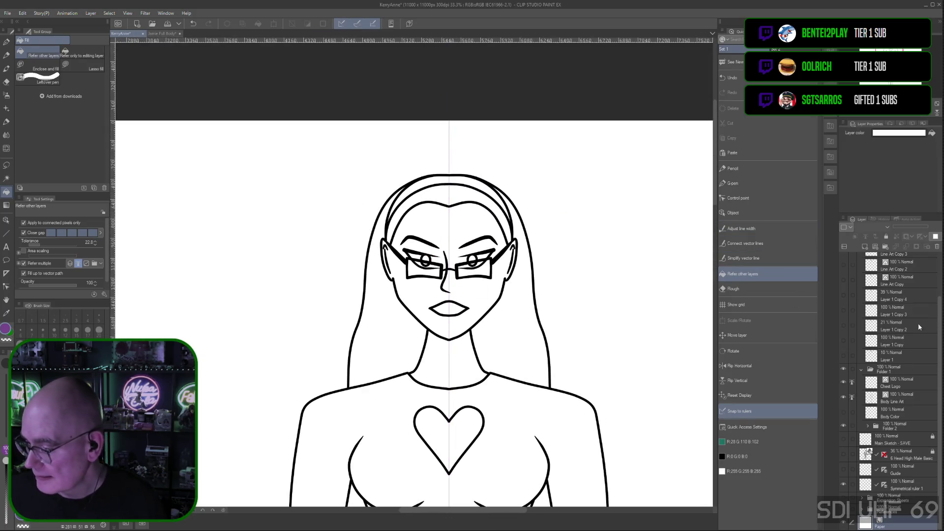
{"action": "scroll", "coordinate": [914, 338], "scroll_direction": "up", "scroll_amount": 3}
{"action": "scroll", "coordinate": [914, 295], "scroll_direction": "up", "scroll_amount": 1}
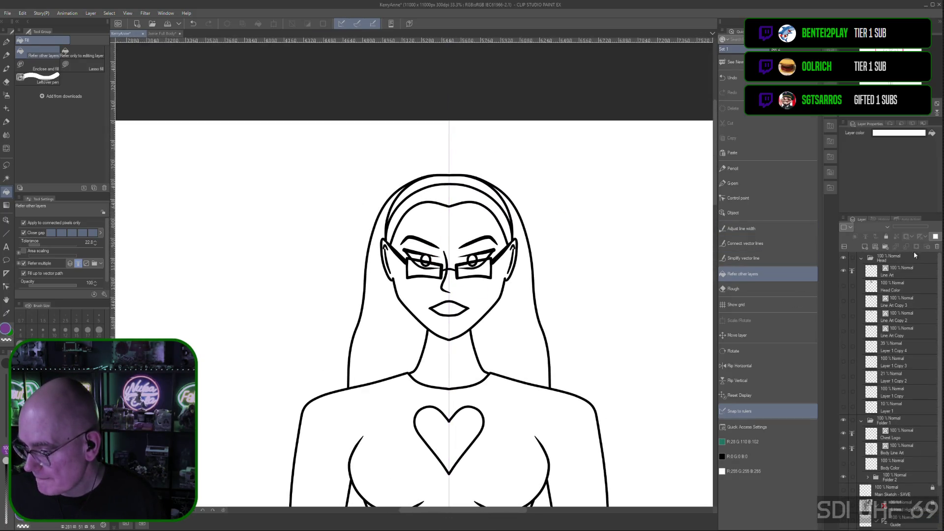
{"action": "left_click", "coordinate": [890, 287]}
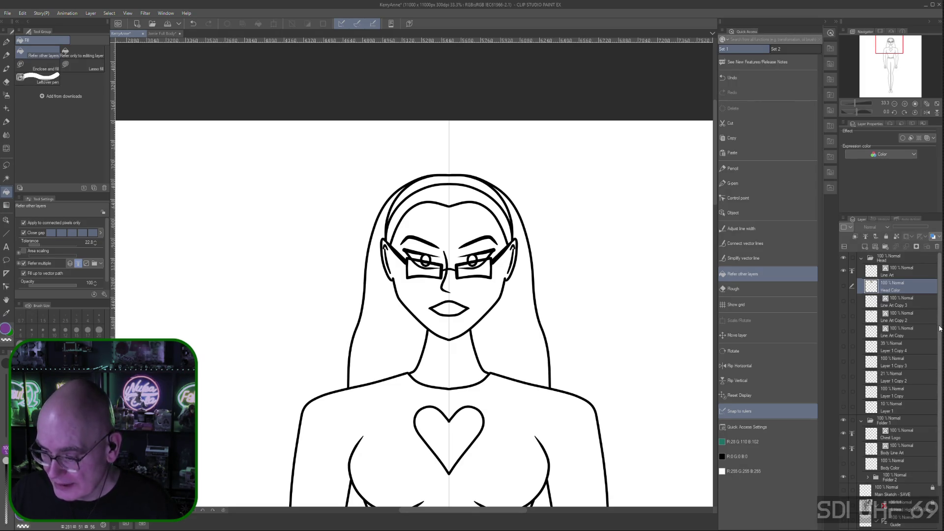
{"action": "left_click_drag", "start_coordinate": [939, 328], "coordinate": [940, 371]}
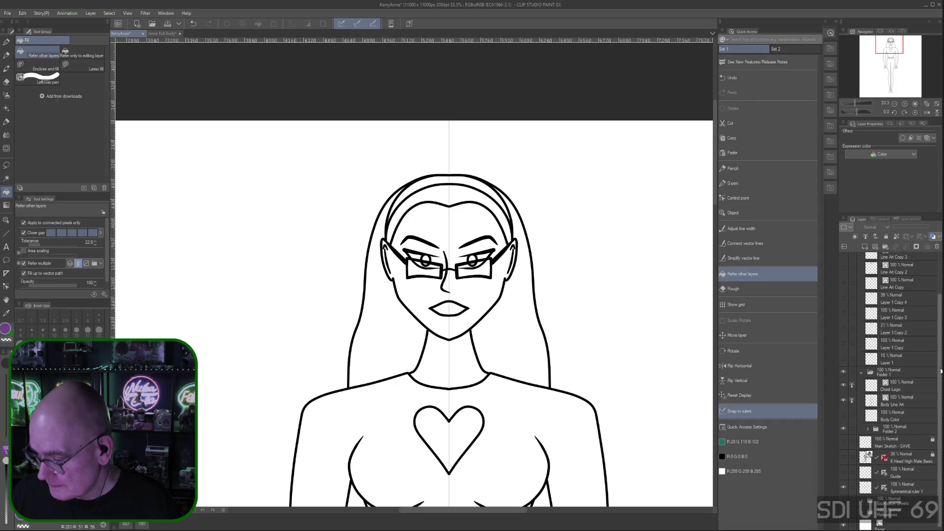
- On the Body Color layer, fill both irises purple, then switch to the group illustration
{"action": "left_click", "coordinate": [885, 414]}
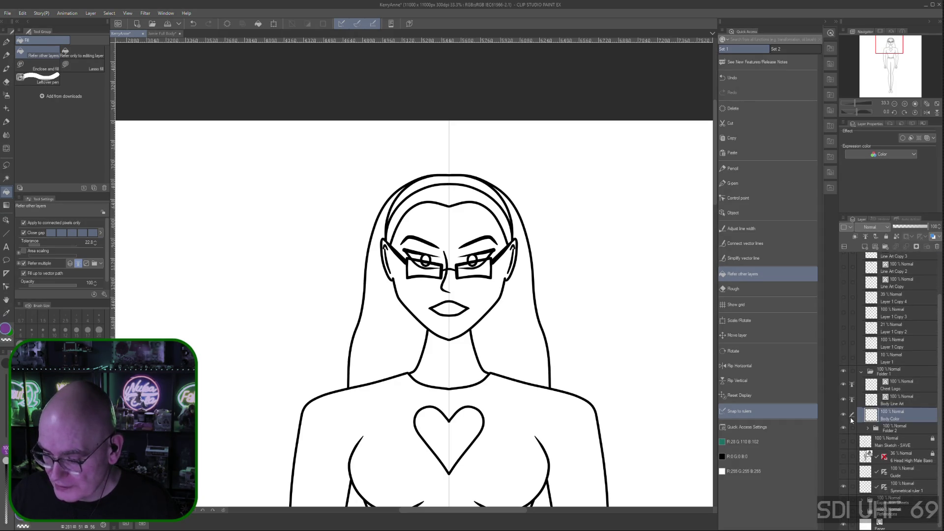
{"action": "left_click_drag", "start_coordinate": [938, 411], "coordinate": [938, 418]}
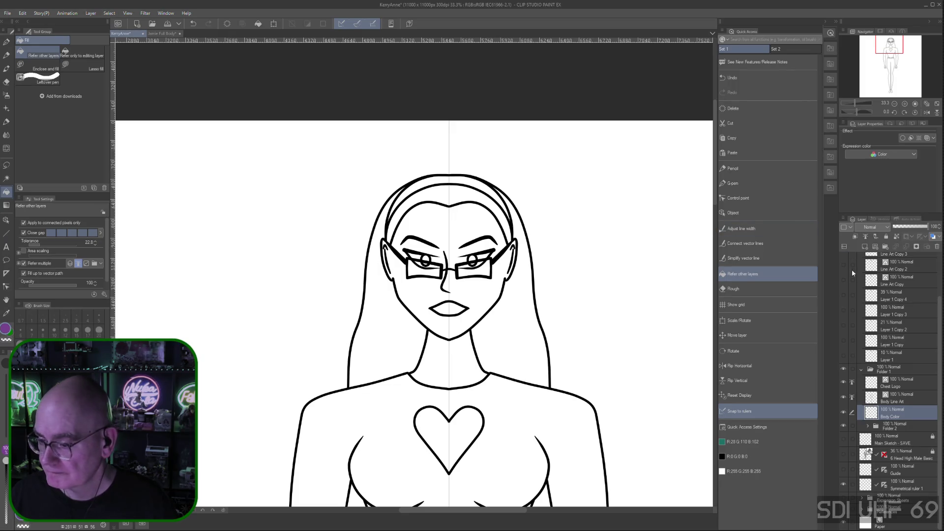
{"action": "left_click", "coordinate": [425, 259]}
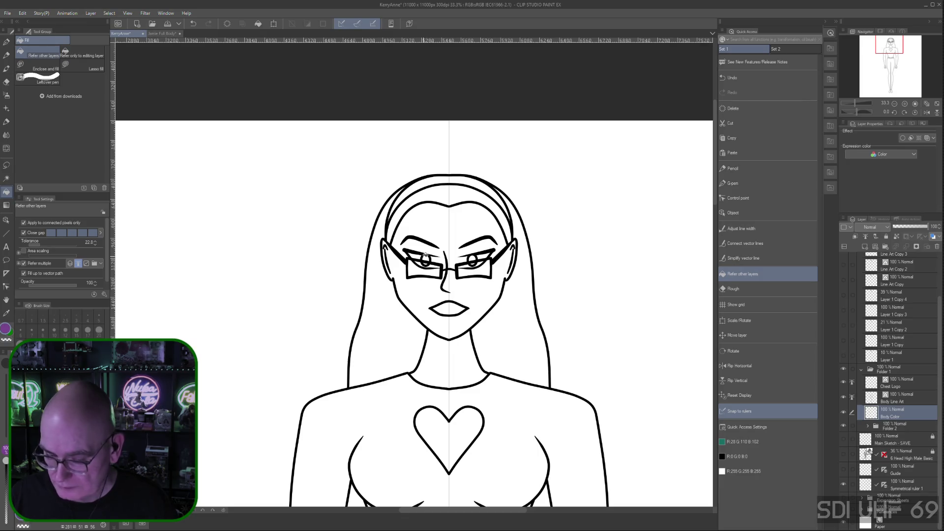
{"action": "left_click", "coordinate": [472, 259]}
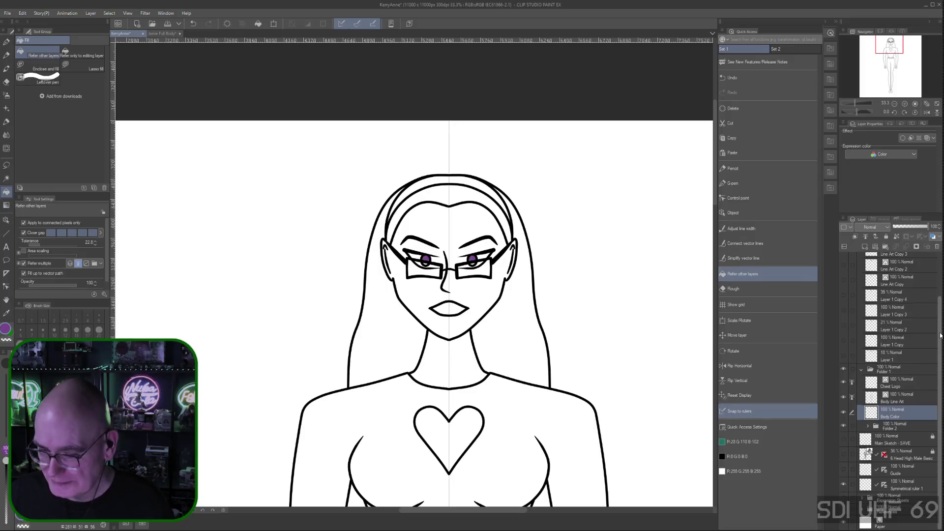
{"action": "left_click", "coordinate": [162, 34]}
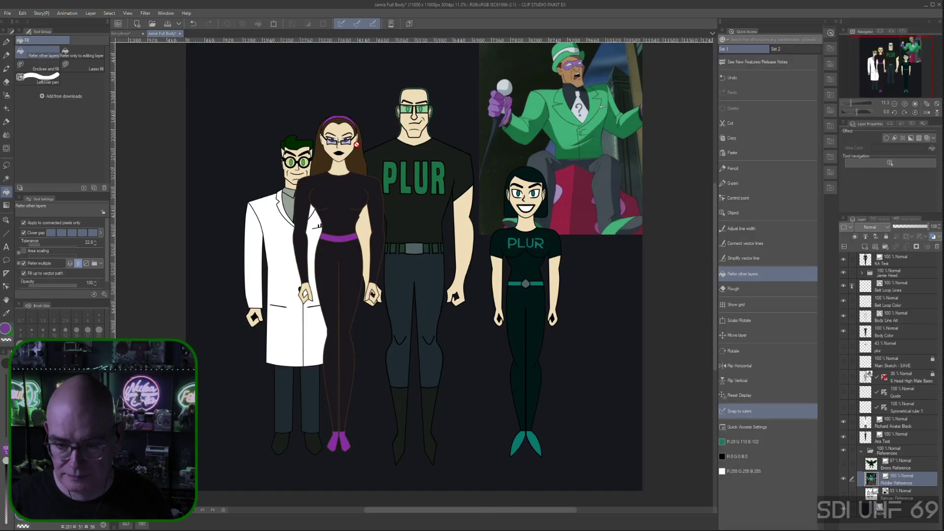
- Sample the skin beige from the woman's neck and return to the line-art document
{"action": "left_click", "coordinate": [340, 165], "text": "alt"}
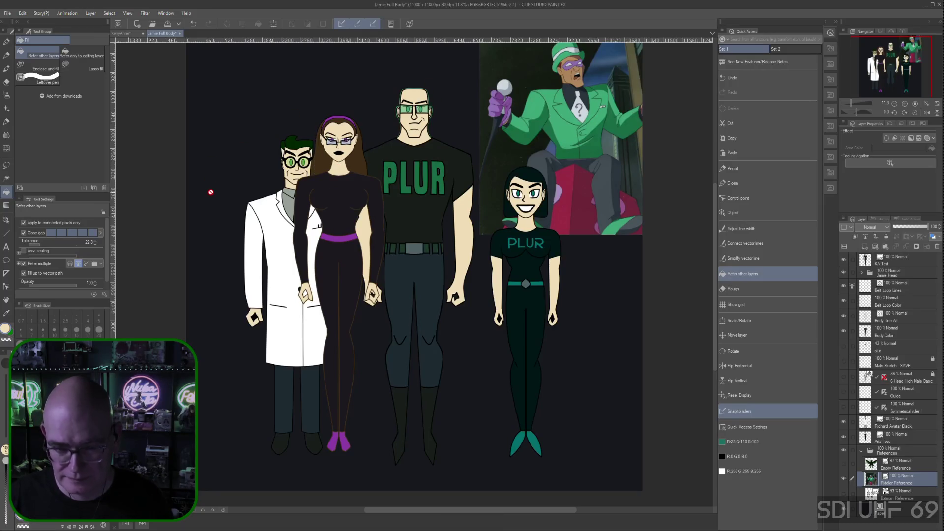
{"action": "left_click", "coordinate": [129, 34]}
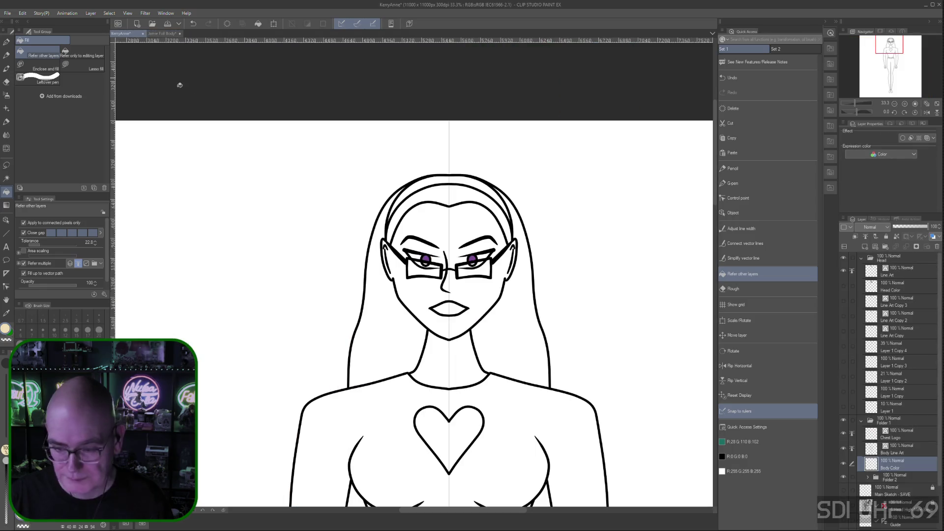
- Fill the face, forehead, gaps around the eyes, both ears and neck with skin beige
{"action": "left_click", "coordinate": [482, 298]}
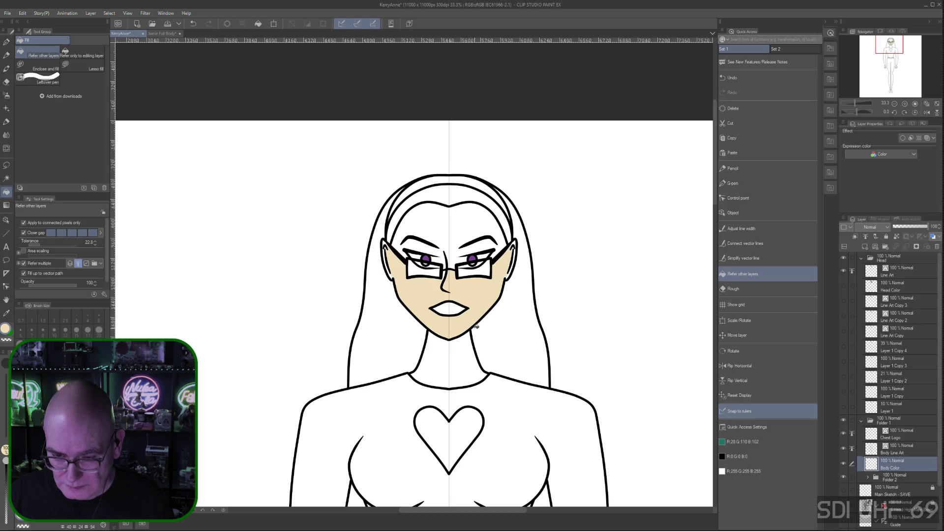
{"action": "left_click", "coordinate": [463, 216]}
{"action": "left_click", "coordinate": [421, 244]}
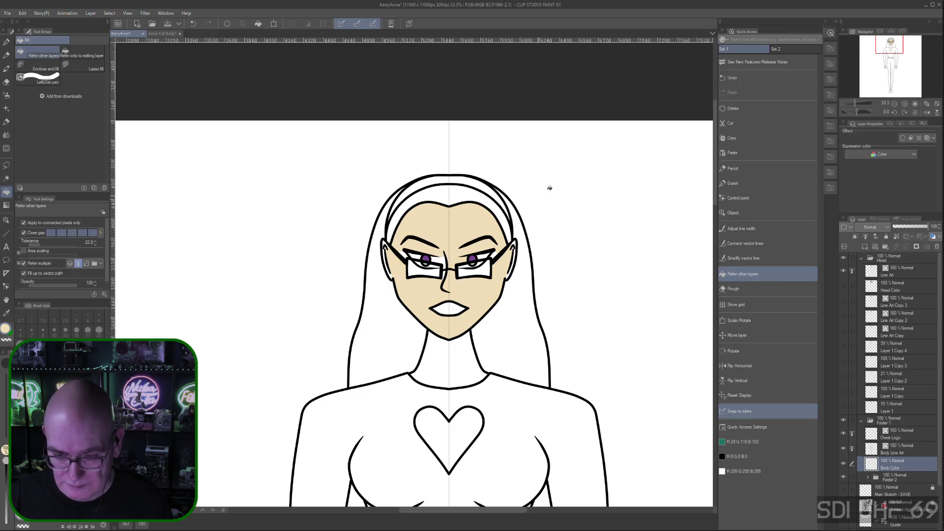
{"action": "left_click", "coordinate": [404, 255]}
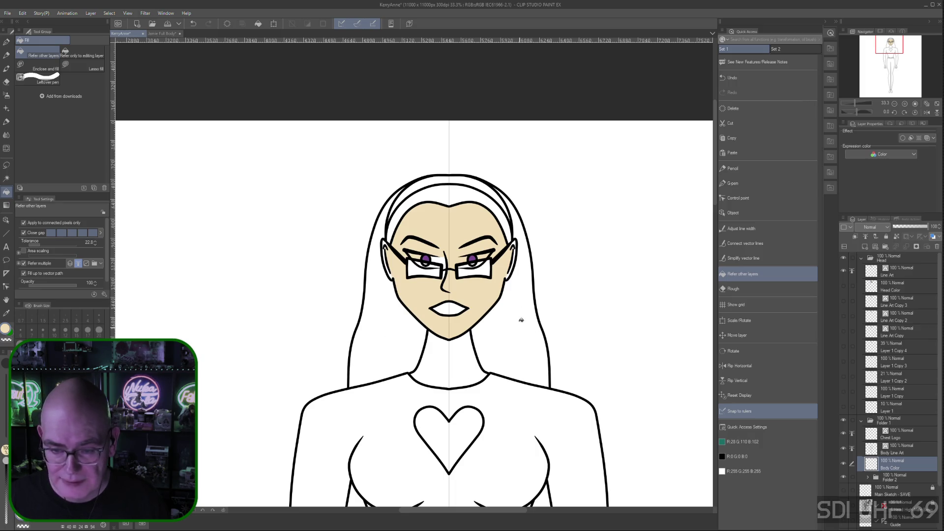
{"action": "left_click", "coordinate": [386, 249]}
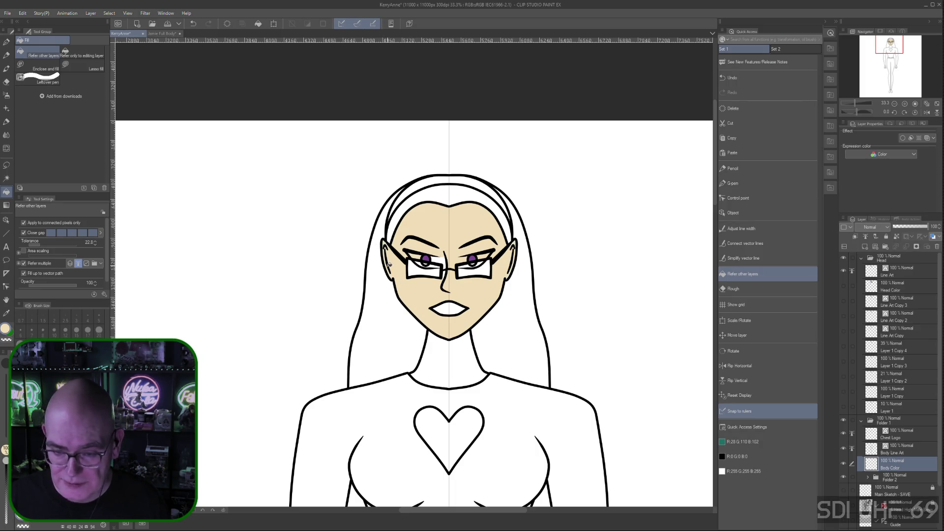
{"action": "left_click", "coordinate": [445, 361]}
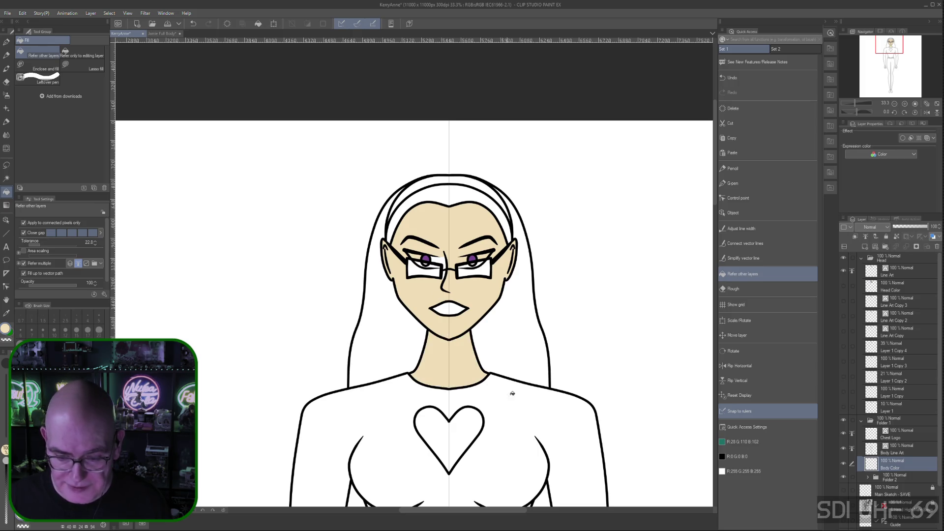
- Fill the heart cutout and both hands with skin beige
{"action": "key", "text": "space"}
{"action": "left_click_drag", "start_coordinate": [499, 444], "coordinate": [519, 165]}
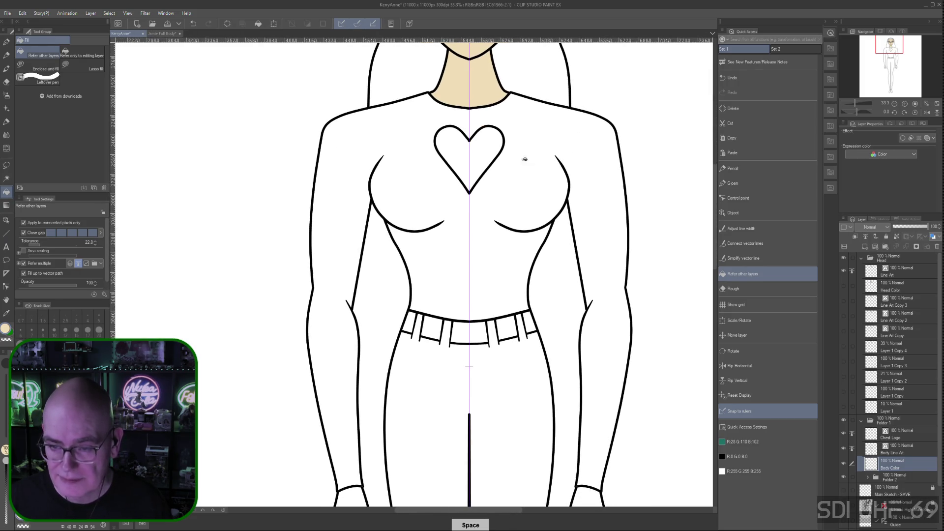
{"action": "left_click", "coordinate": [489, 147]}
{"action": "key", "text": "space"}
{"action": "mouse_move", "coordinate": [504, 417]}
{"action": "left_mouse_down"}
{"action": "mouse_move", "coordinate": [466, 359]}
{"action": "mouse_move", "coordinate": [464, 253]}
{"action": "left_mouse_up"}
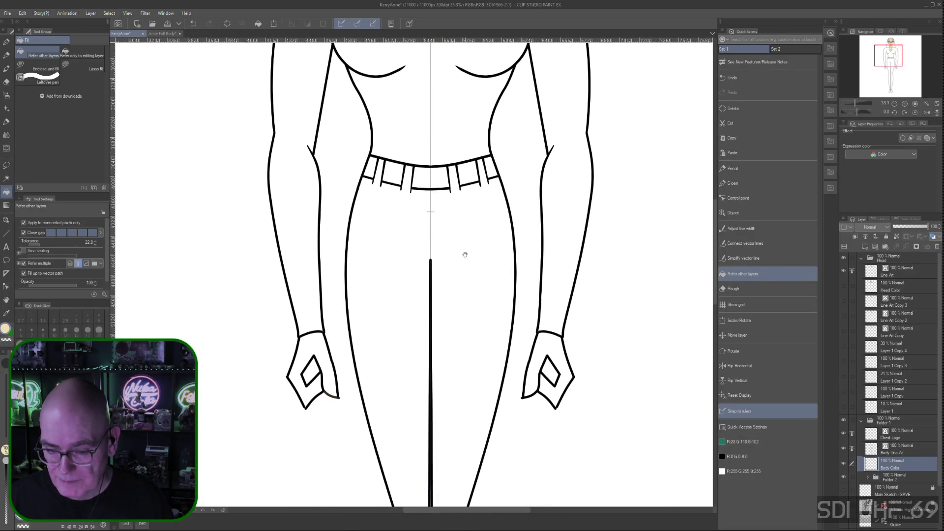
{"action": "left_click", "coordinate": [317, 337]}
{"action": "left_click", "coordinate": [566, 369]}
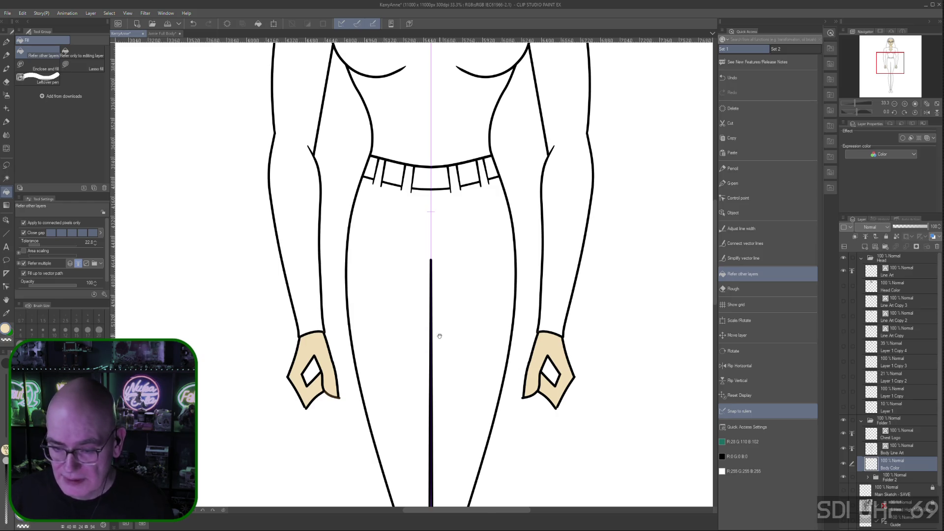
- Pan down to the legs and back up to the face and chest, then switch to the group illustration
{"action": "left_click_drag", "start_coordinate": [461, 403], "coordinate": [491, 122]}
{"action": "mouse_move", "coordinate": [539, 416]}
{"action": "left_mouse_down"}
{"action": "mouse_move", "coordinate": [538, 225]}
{"action": "mouse_move", "coordinate": [540, 440]}
{"action": "left_mouse_up"}
{"action": "left_click_drag", "start_coordinate": [552, 183], "coordinate": [548, 497]}
{"action": "mouse_move", "coordinate": [540, 142]}
{"action": "left_mouse_down"}
{"action": "mouse_move", "coordinate": [559, 283]}
{"action": "mouse_move", "coordinate": [563, 270]}
{"action": "left_mouse_up"}
{"action": "scroll", "coordinate": [562, 270], "scroll_direction": "down", "scroll_amount": 1}
{"action": "mouse_move", "coordinate": [624, 331]}
{"action": "left_mouse_down"}
{"action": "mouse_move", "coordinate": [586, 317]}
{"action": "mouse_move", "coordinate": [608, 390]}
{"action": "left_mouse_up"}
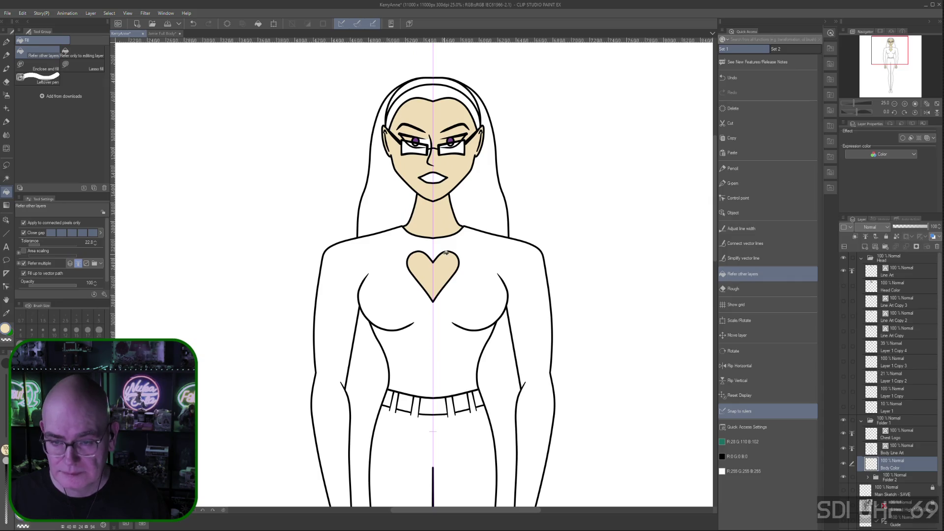
{"action": "scroll", "coordinate": [447, 251], "scroll_direction": "up", "scroll_amount": 1}
{"action": "scroll", "coordinate": [447, 251], "scroll_direction": "up", "scroll_amount": 1}
{"action": "mouse_move", "coordinate": [613, 158]}
{"action": "left_mouse_down"}
{"action": "mouse_move", "coordinate": [654, 298]}
{"action": "mouse_move", "coordinate": [637, 295]}
{"action": "left_mouse_up"}
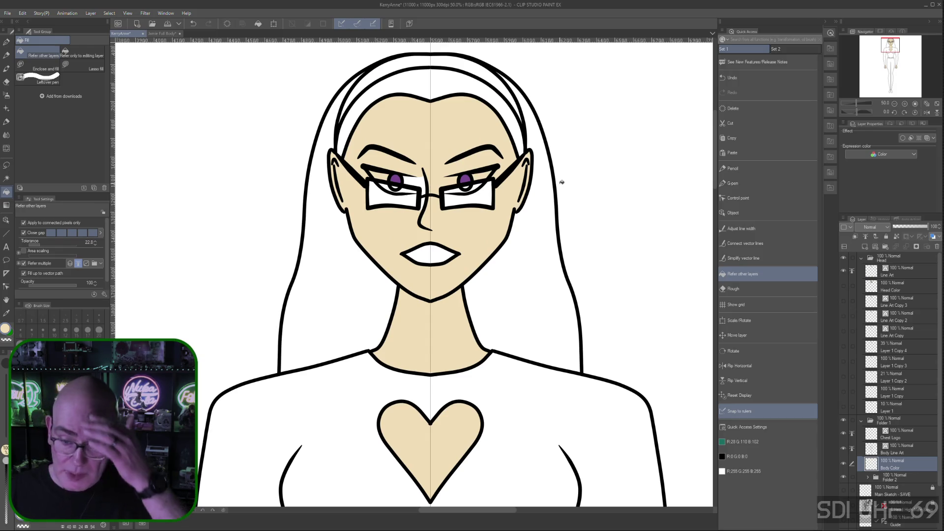
{"action": "key", "text": "ctrl+Tab"}
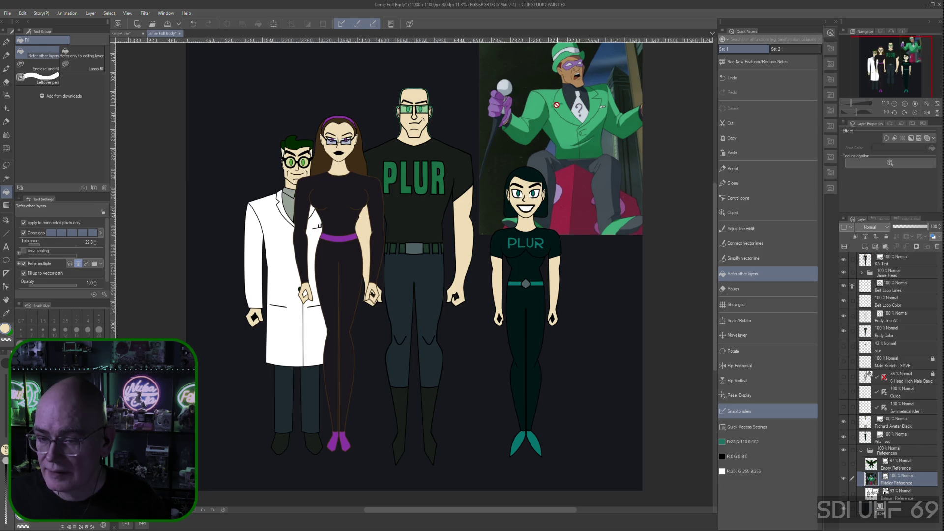
- Sample white from the Riddler reference's cane ball and return to the KerryAnne drawing
{"action": "left_click", "coordinate": [504, 82], "text": "alt"}
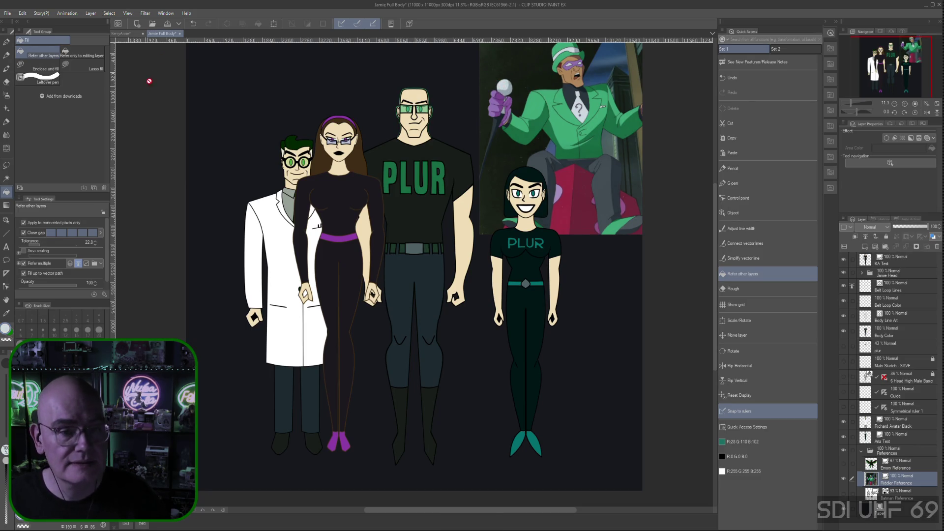
{"action": "left_click", "coordinate": [127, 34]}
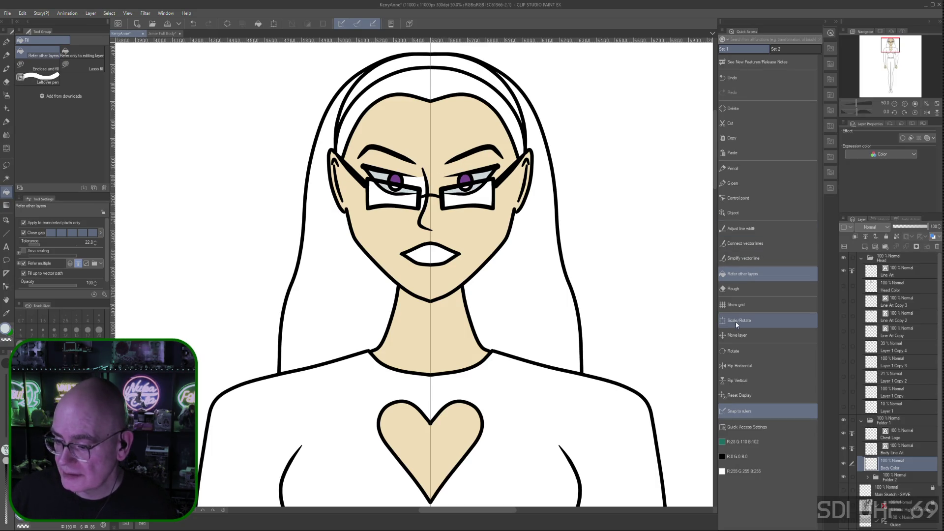
- With the G-pen, draw a light stroke beside the inner corner of the eye
{"action": "left_click", "coordinate": [735, 187]}
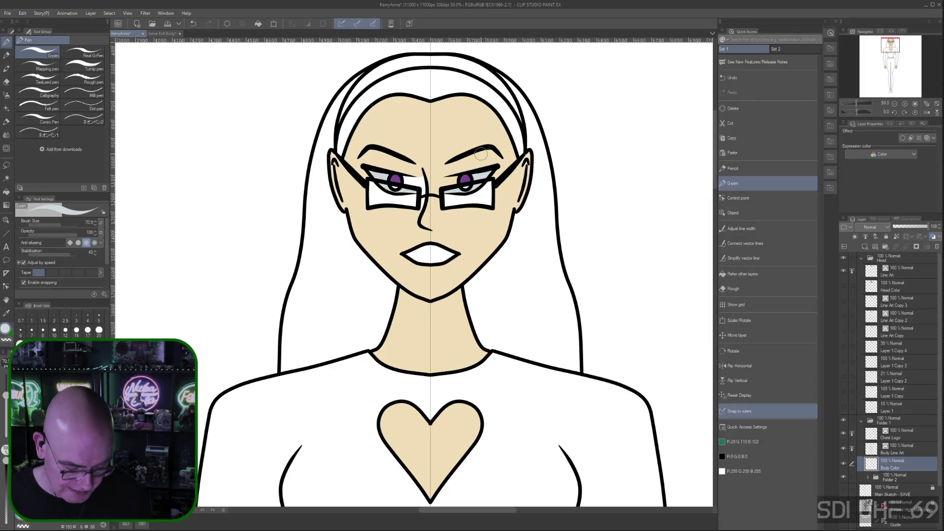
{"action": "key", "text": "ctrl+plus"}
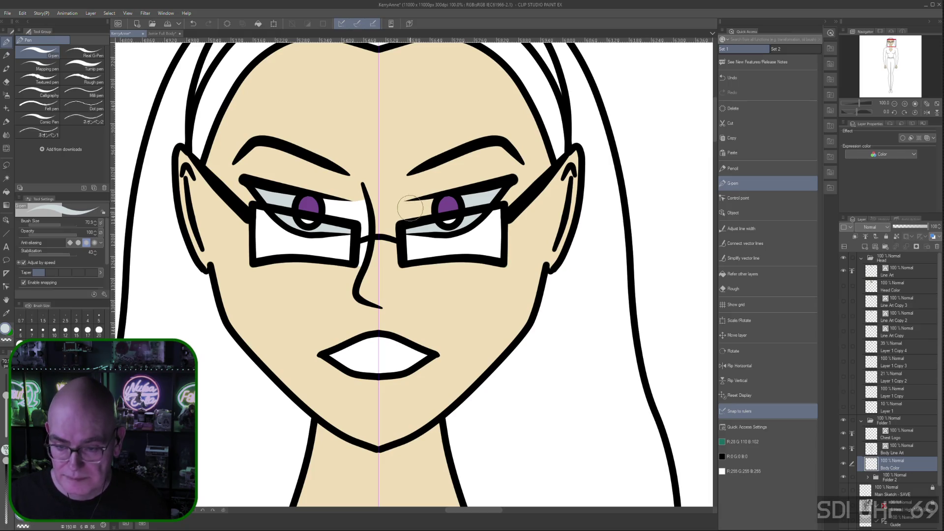
{"action": "mouse_move", "coordinate": [410, 205]}
{"action": "left_mouse_down"}
{"action": "mouse_move", "coordinate": [404, 220]}
{"action": "mouse_move", "coordinate": [411, 204]}
{"action": "left_mouse_up"}
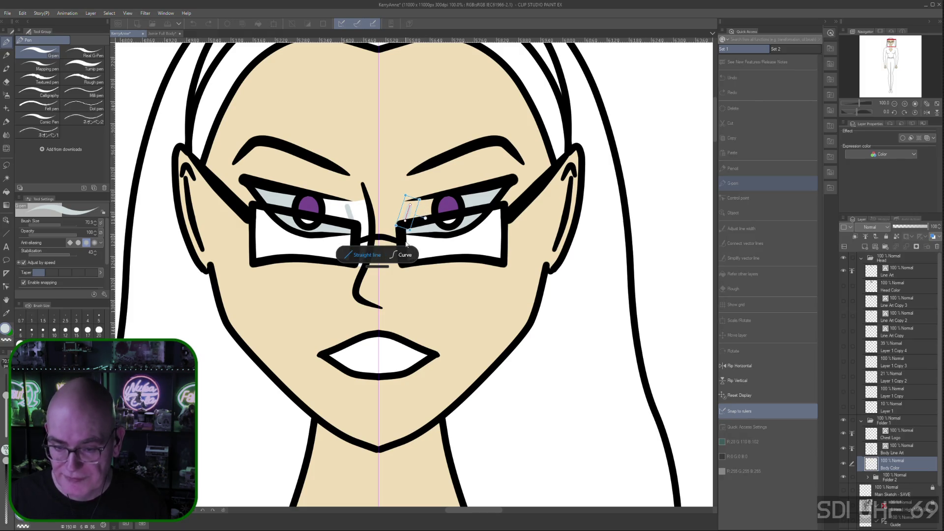
{"action": "left_click_drag", "start_coordinate": [404, 220], "coordinate": [406, 203]}
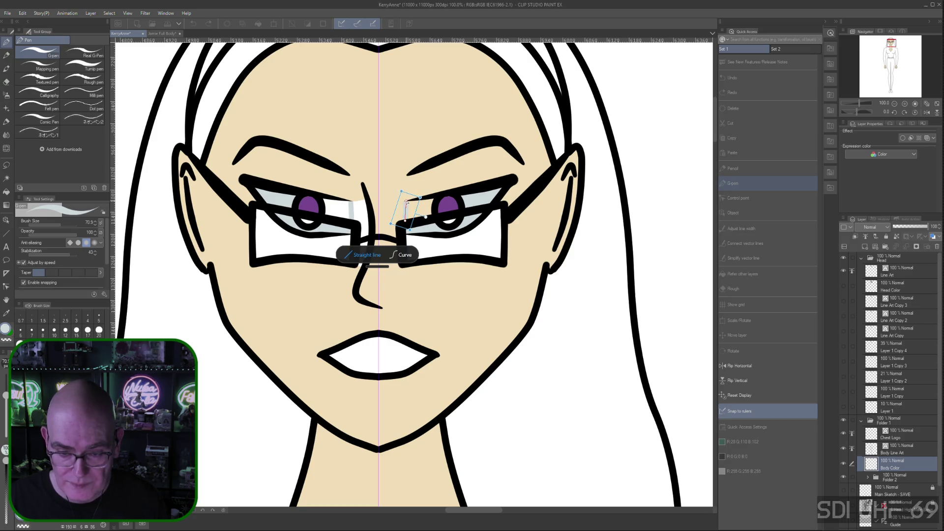
- Bend the stroke into a smooth vertical curved arc and commit it
{"action": "left_click", "coordinate": [403, 254]}
{"action": "left_click_drag", "start_coordinate": [409, 205], "coordinate": [406, 202]}
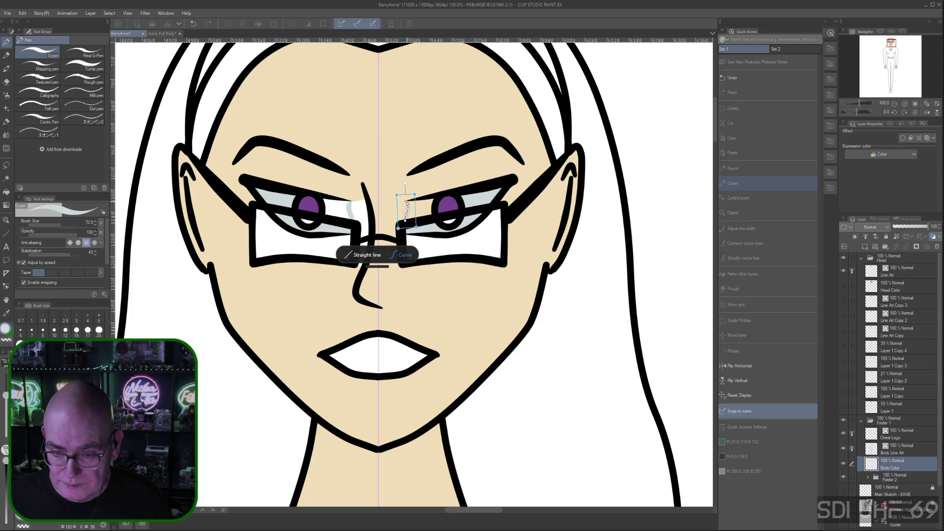
{"action": "left_click_drag", "start_coordinate": [407, 209], "coordinate": [404, 219]}
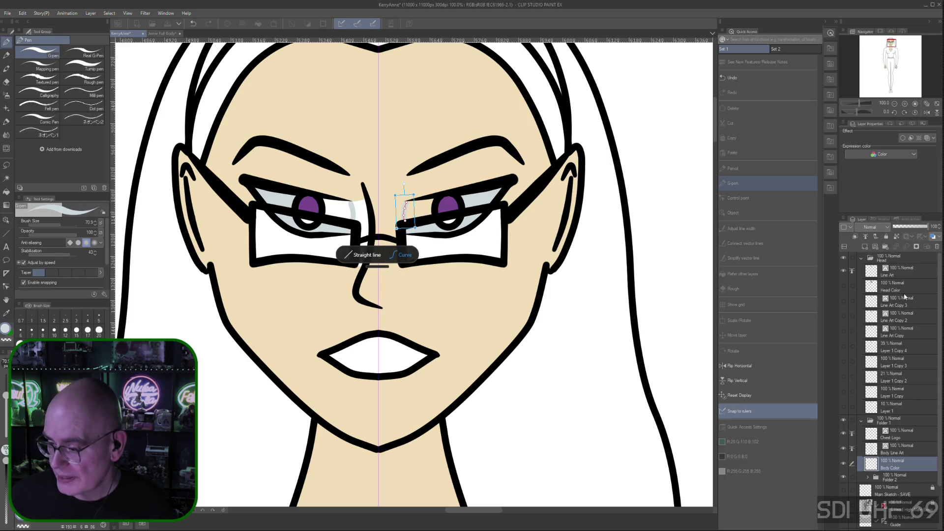
{"action": "key", "text": "Return"}
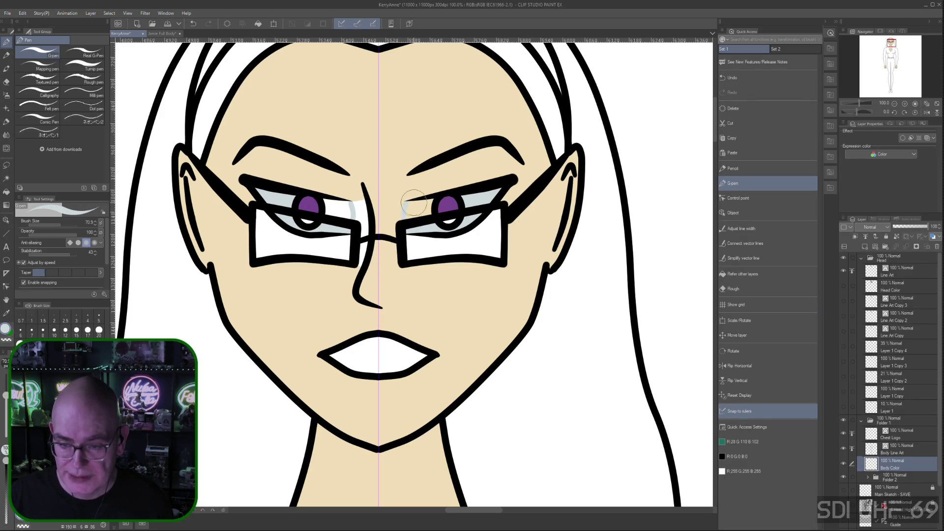
- Paint light blue-grey shading at both eyes' inner corners, then sample the skin tone
{"action": "mouse_move", "coordinate": [417, 202]}
{"action": "left_mouse_down"}
{"action": "mouse_move", "coordinate": [408, 201]}
{"action": "mouse_move", "coordinate": [429, 202]}
{"action": "mouse_move", "coordinate": [407, 204]}
{"action": "left_mouse_up"}
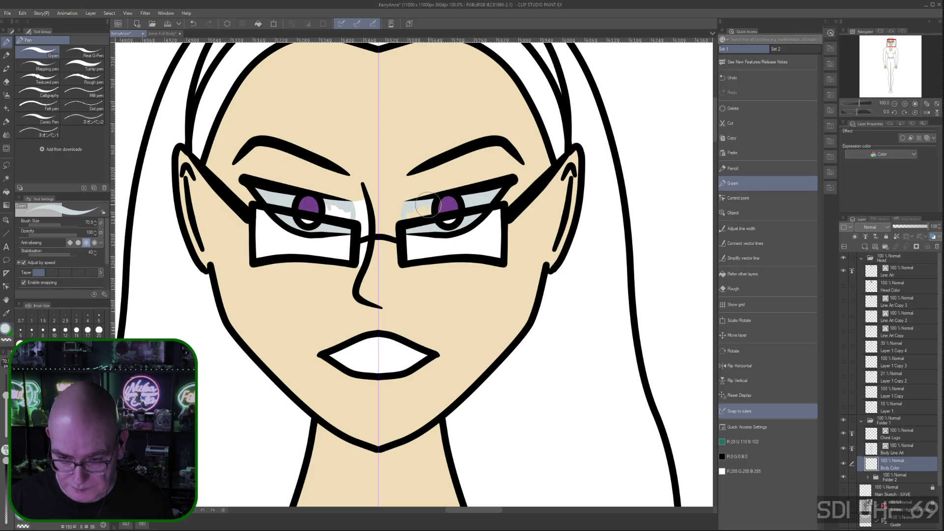
{"action": "left_click_drag", "start_coordinate": [427, 212], "coordinate": [412, 215]}
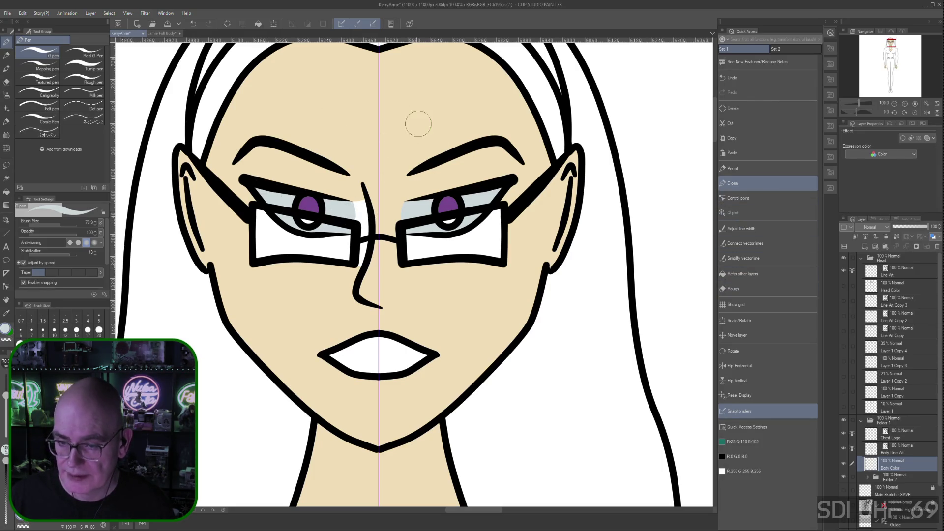
{"action": "right_click", "coordinate": [506, 132]}
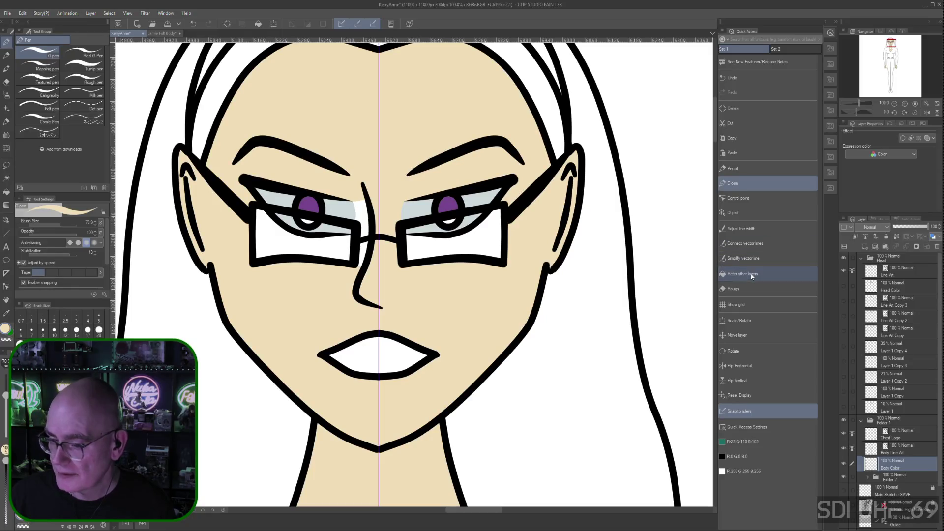
- Fill the white gap by the glasses bridge with skin tone, referring to other layers
{"action": "left_click", "coordinate": [786, 274]}
{"action": "left_click", "coordinate": [364, 215]}
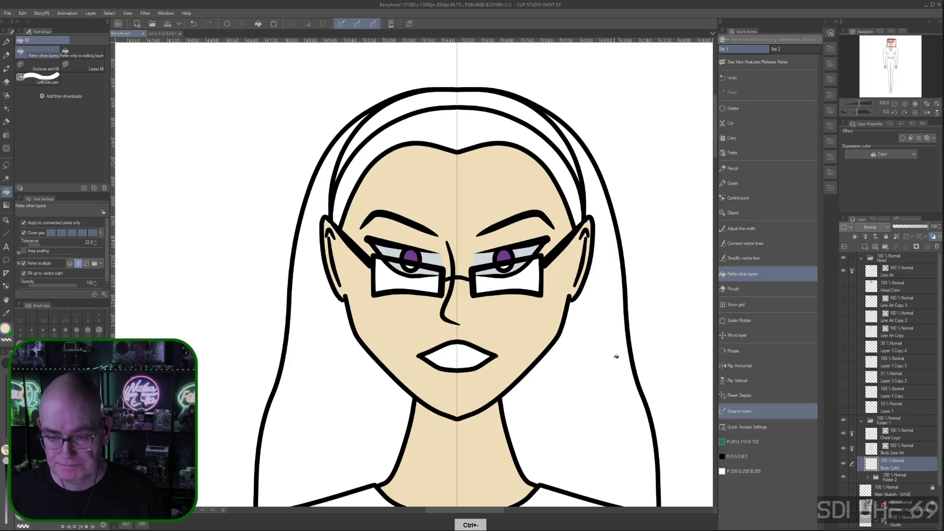
{"action": "scroll", "coordinate": [617, 356], "scroll_direction": "down", "scroll_amount": 2}
{"action": "left_click_drag", "start_coordinate": [596, 402], "coordinate": [538, 300]}
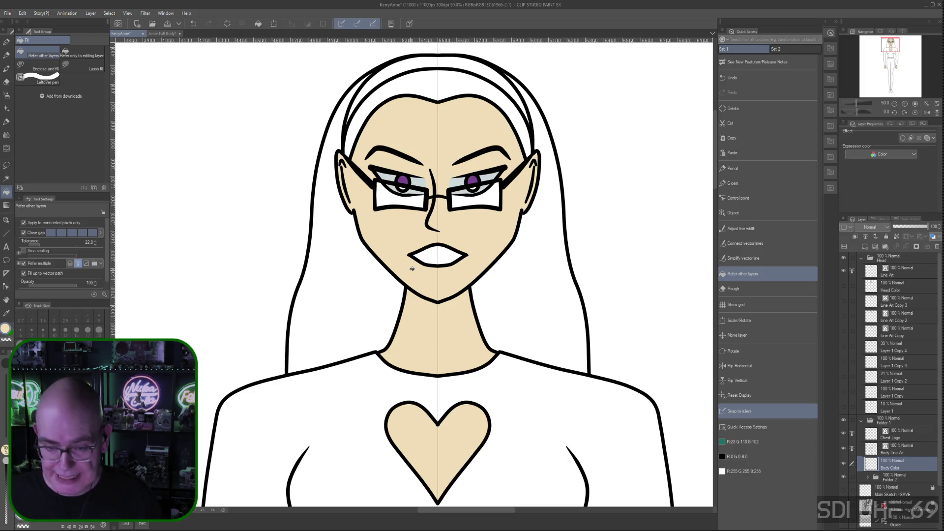
{"action": "key", "text": "ctrl+plus"}
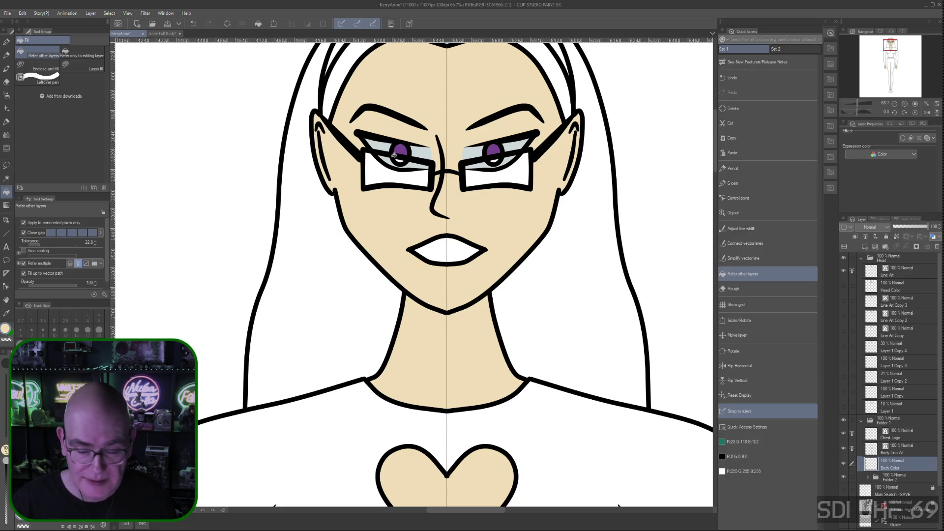
{"action": "right_click", "coordinate": [399, 153]}
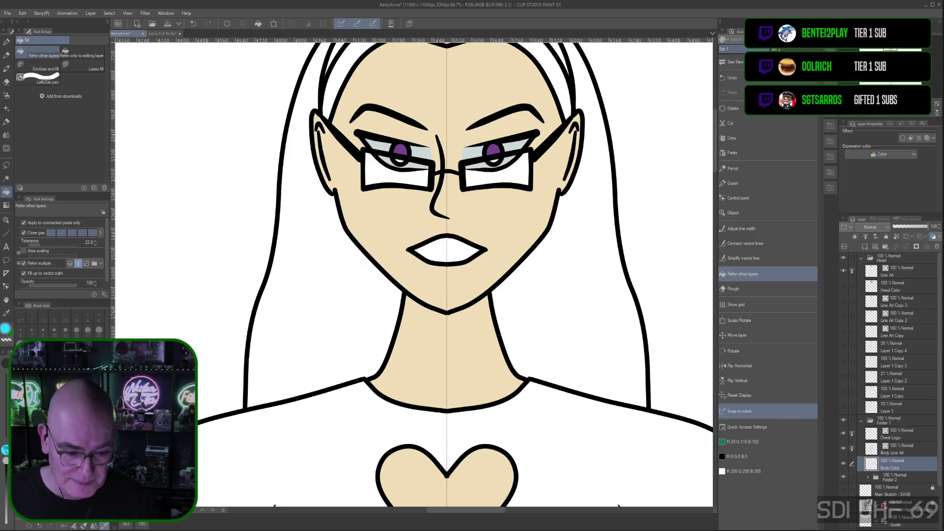
- Eyedrop the iris purple as the current drawing colour
{"action": "left_click", "coordinate": [400, 152]}
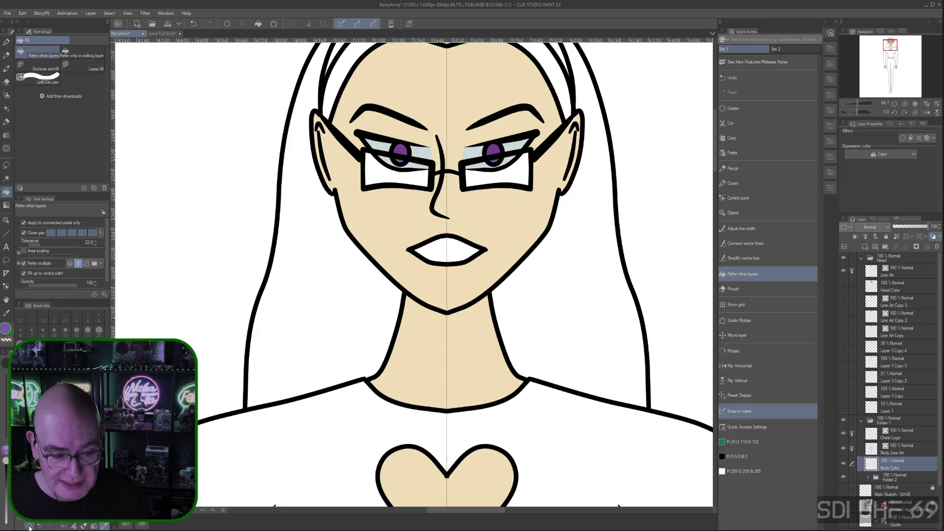
{"action": "right_click", "coordinate": [490, 144]}
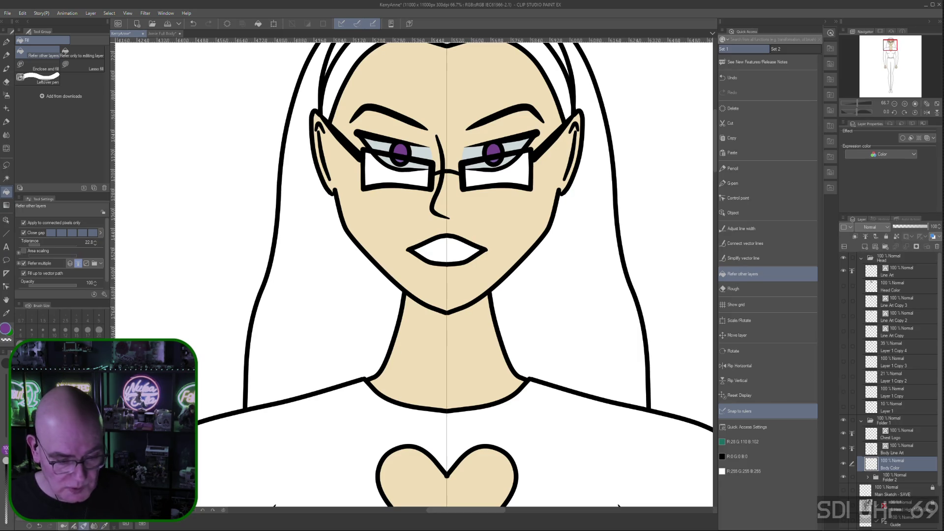
- Re-pick the iris purple and the face's skin tone with the eyedropper
{"action": "left_click", "coordinate": [84, 524]}
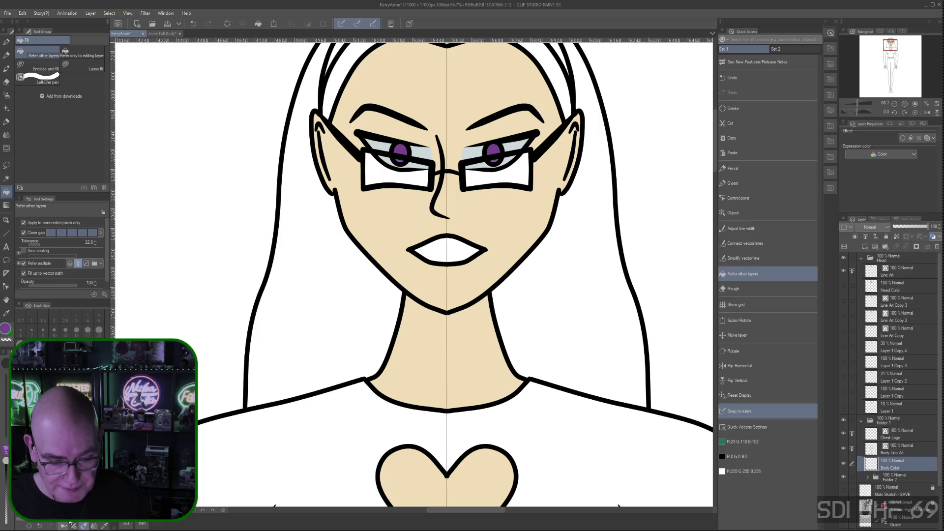
{"action": "key", "text": "x"}
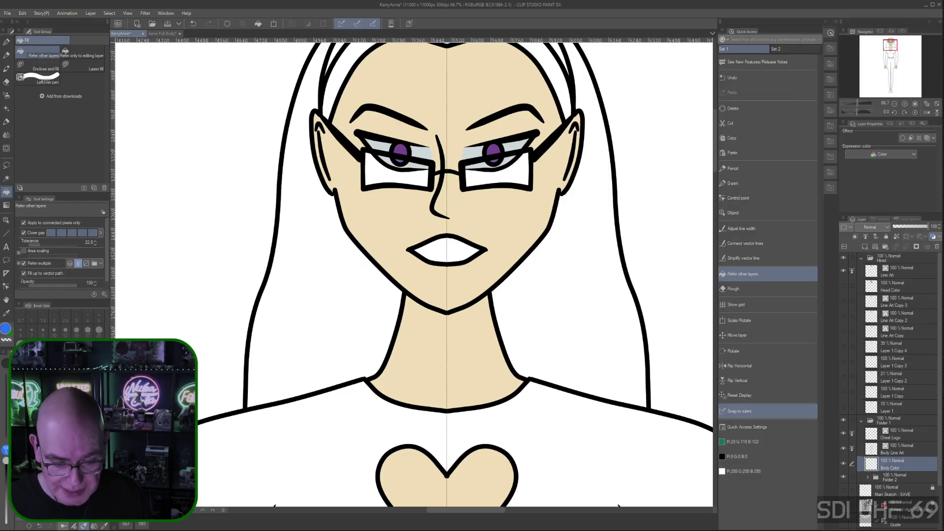
{"action": "left_click", "coordinate": [104, 525]}
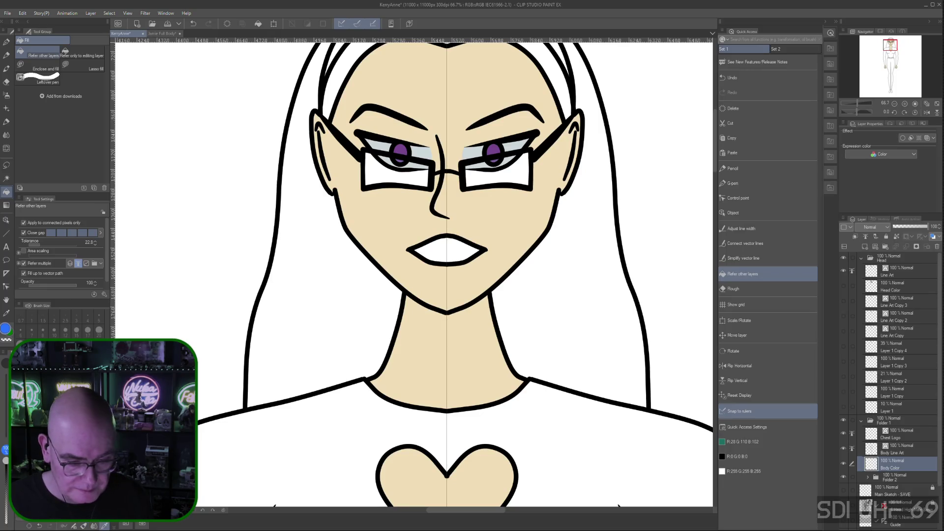
{"action": "left_click", "coordinate": [402, 144]}
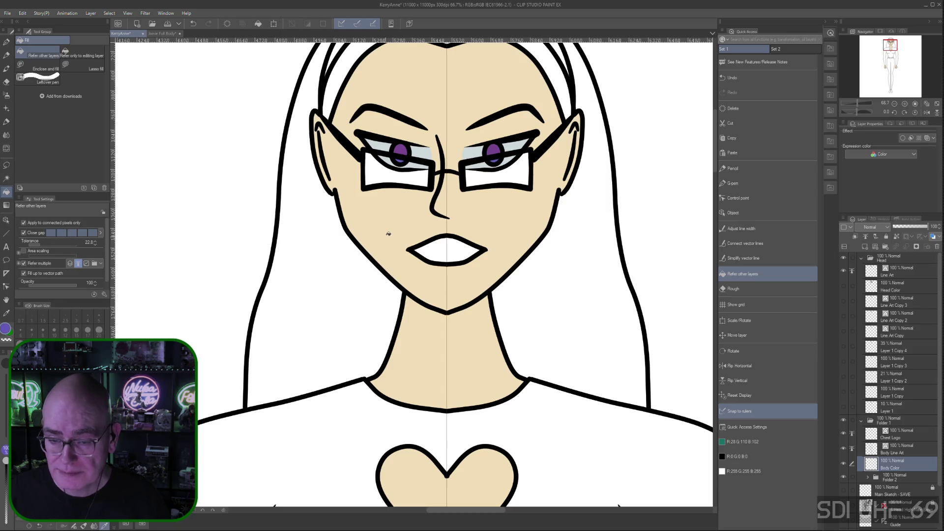
{"action": "left_click", "coordinate": [402, 209], "text": "alt"}
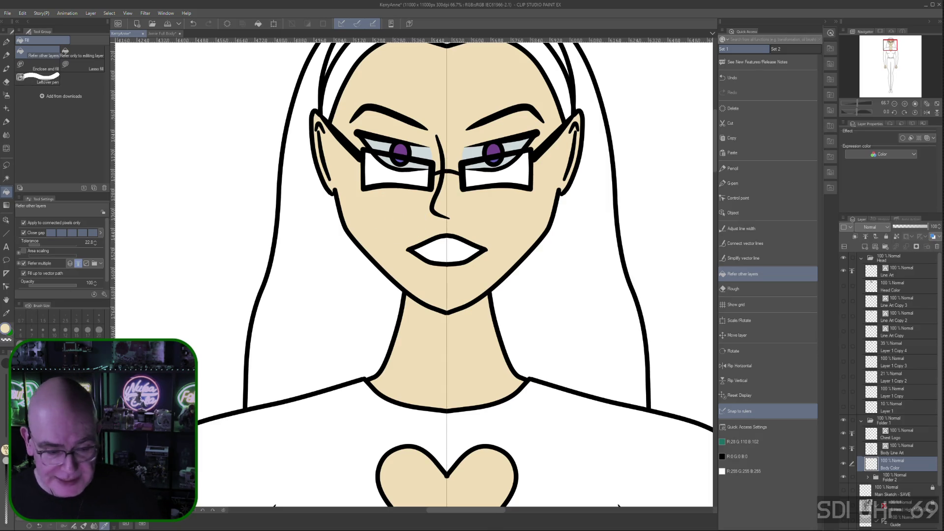
- Return to the Fill tool and sample a light grey for the lenses
{"action": "left_click", "coordinate": [84, 525]}
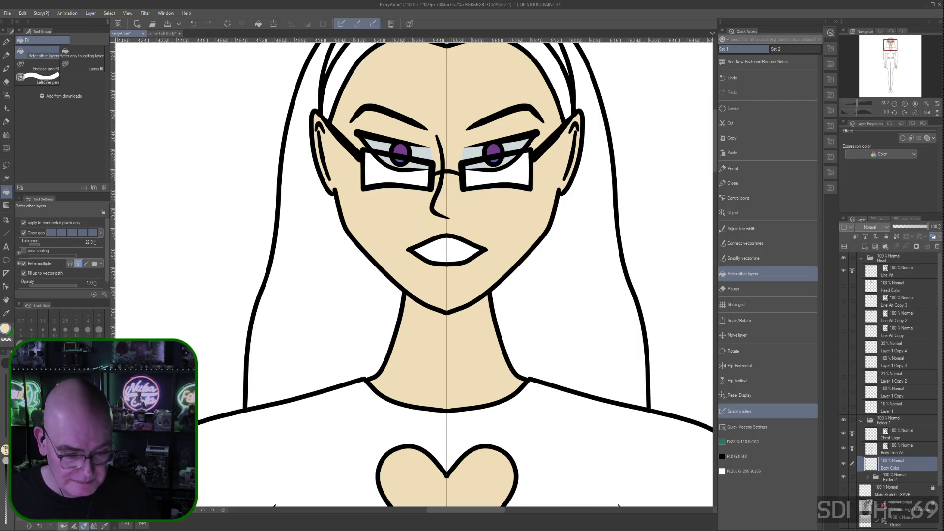
{"action": "key", "text": "x"}
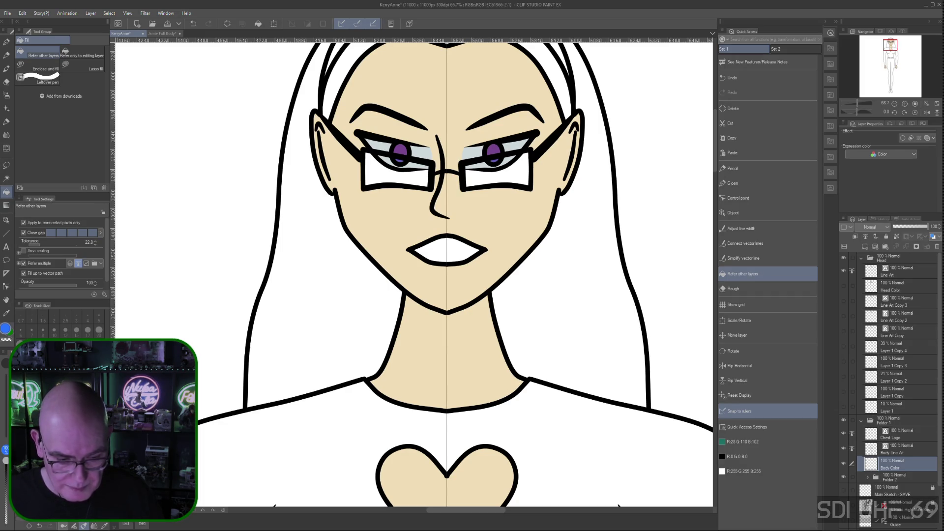
{"action": "key", "text": "alt"}
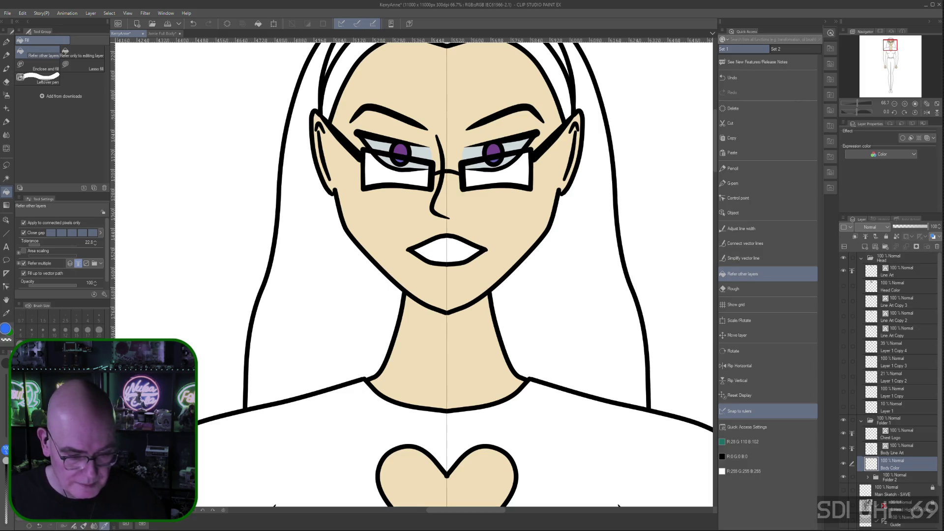
{"action": "left_click", "coordinate": [363, 193], "text": "alt"}
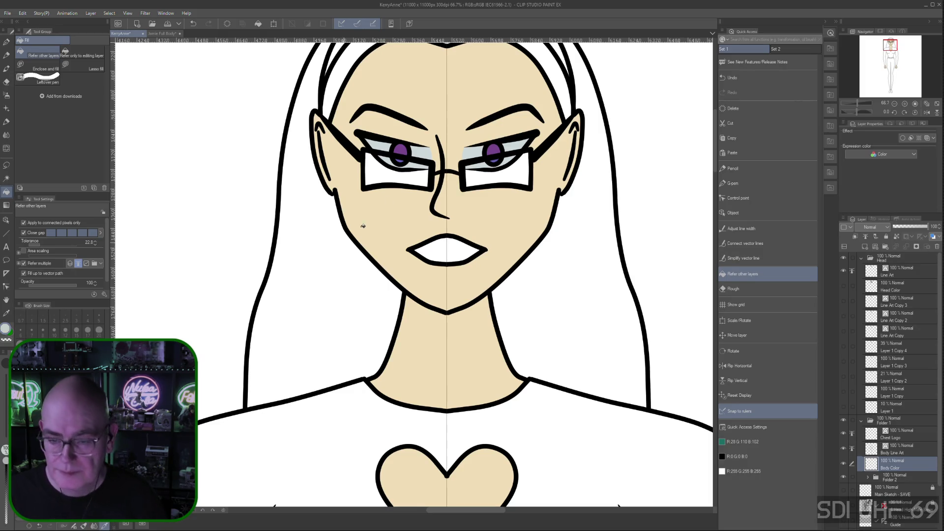
- Fill both glasses lenses light grey and bring the whole upper body into view
{"action": "left_click", "coordinate": [394, 173]}
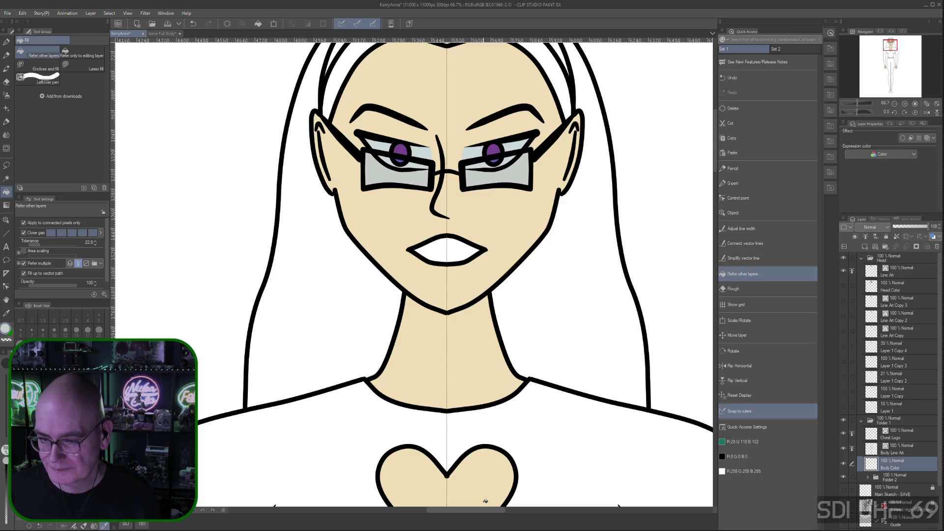
{"action": "left_click_drag", "start_coordinate": [386, 251], "coordinate": [384, 332]}
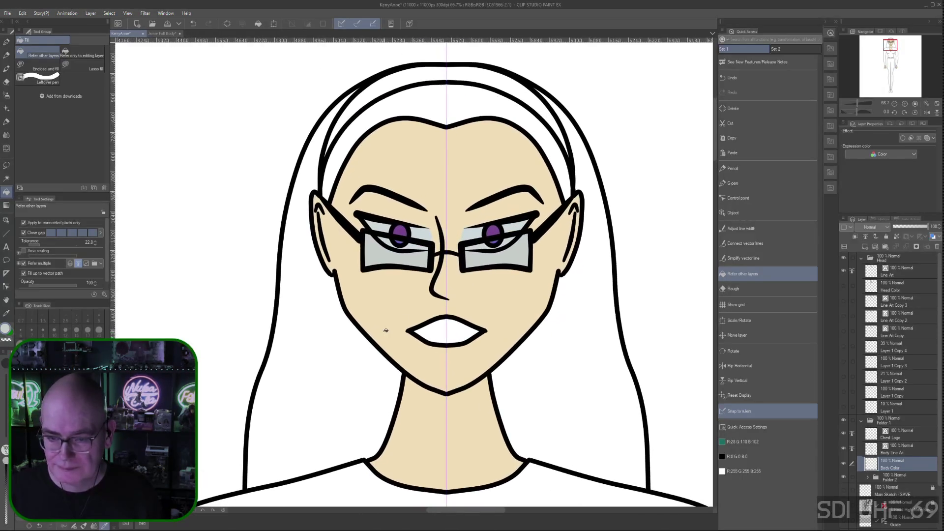
{"action": "scroll", "coordinate": [463, 315], "scroll_direction": "down", "scroll_amount": 2}
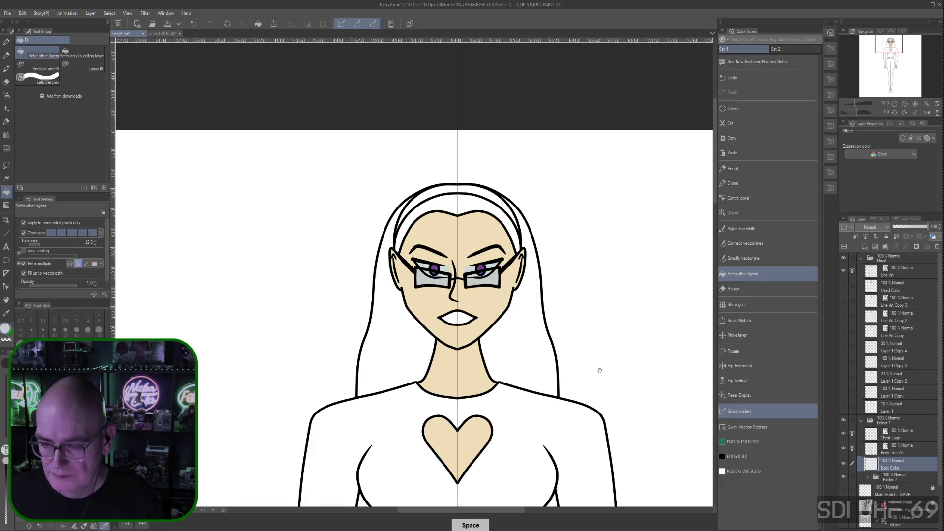
{"action": "left_click_drag", "start_coordinate": [599, 371], "coordinate": [581, 308]}
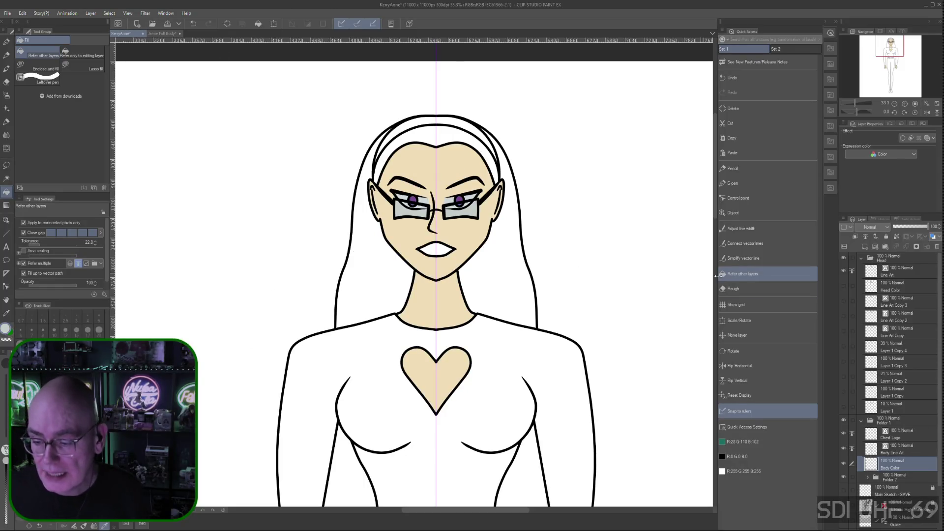
- Sample a dark grey-blue from the Jamie Full Body drawing, then return to KerryAnne
{"action": "left_click", "coordinate": [737, 457]}
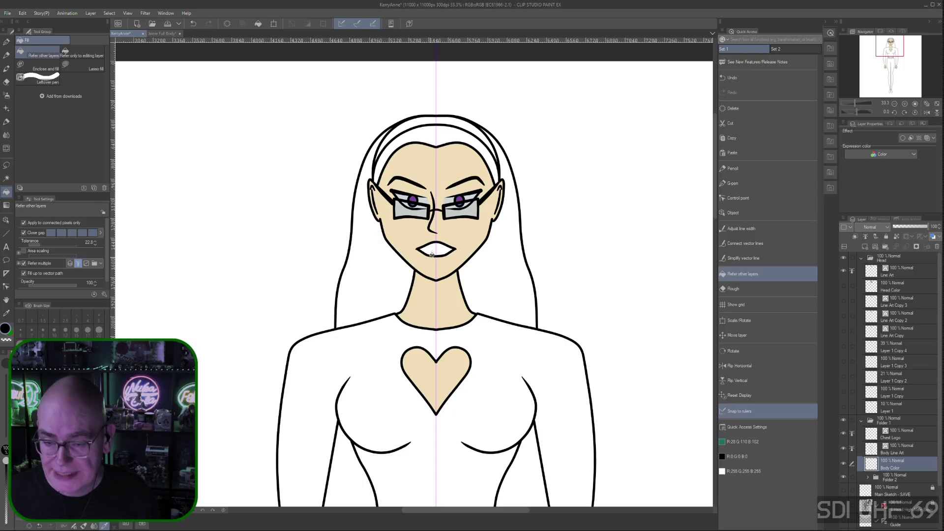
{"action": "left_click", "coordinate": [159, 33]}
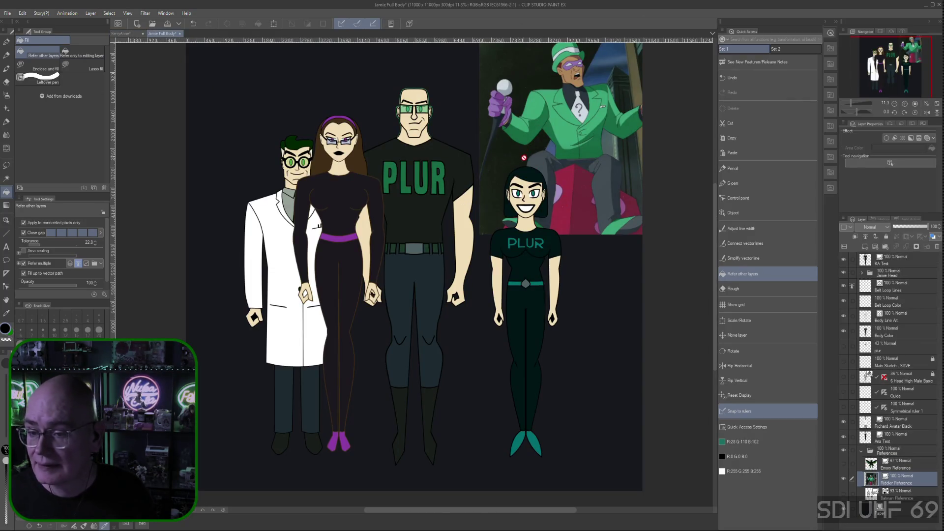
{"action": "right_click", "coordinate": [616, 173]}
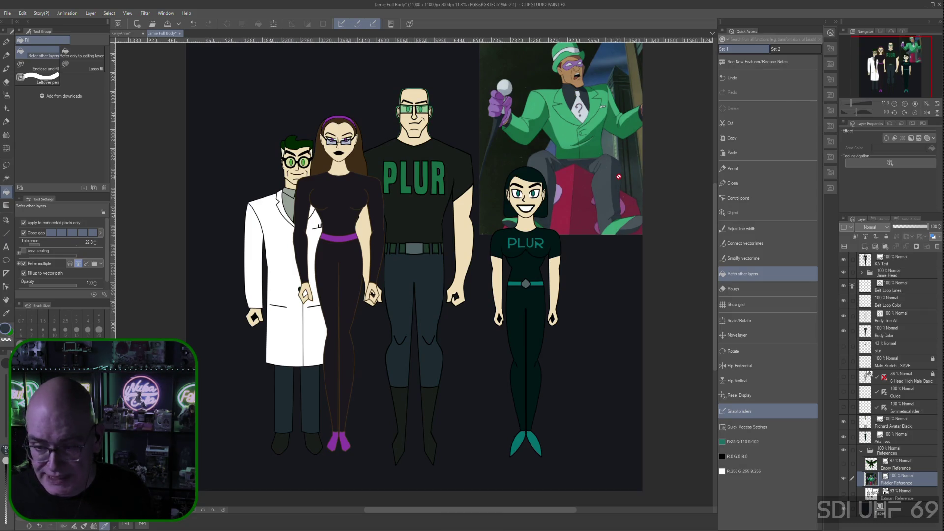
{"action": "left_click", "coordinate": [121, 34]}
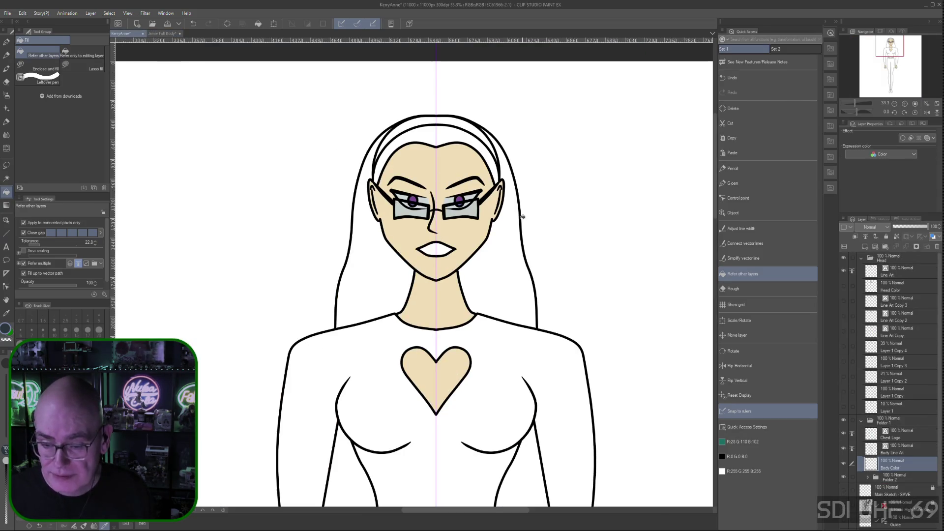
- Fill the lips dark grey-blue, then fill the headband with the iris purple
{"action": "left_click", "coordinate": [433, 247]}
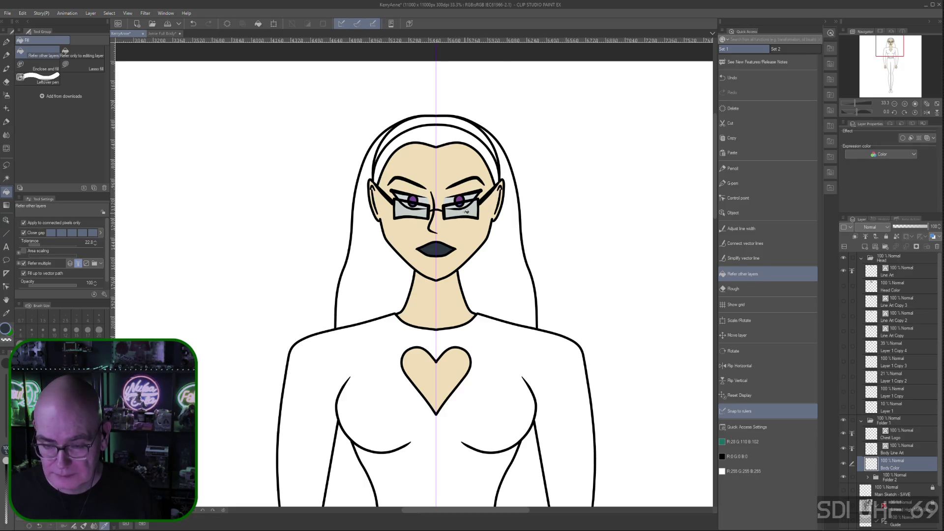
{"action": "right_click", "coordinate": [460, 199]}
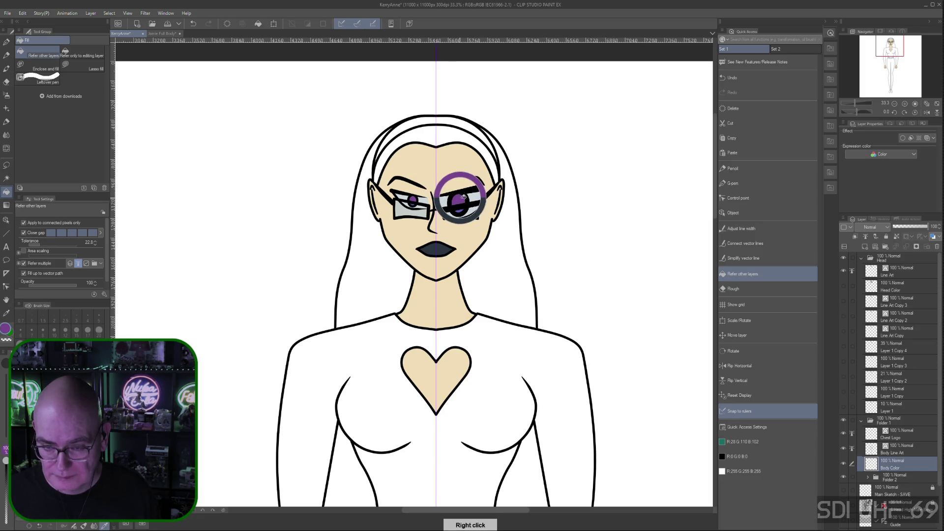
{"action": "left_click", "coordinate": [409, 125]}
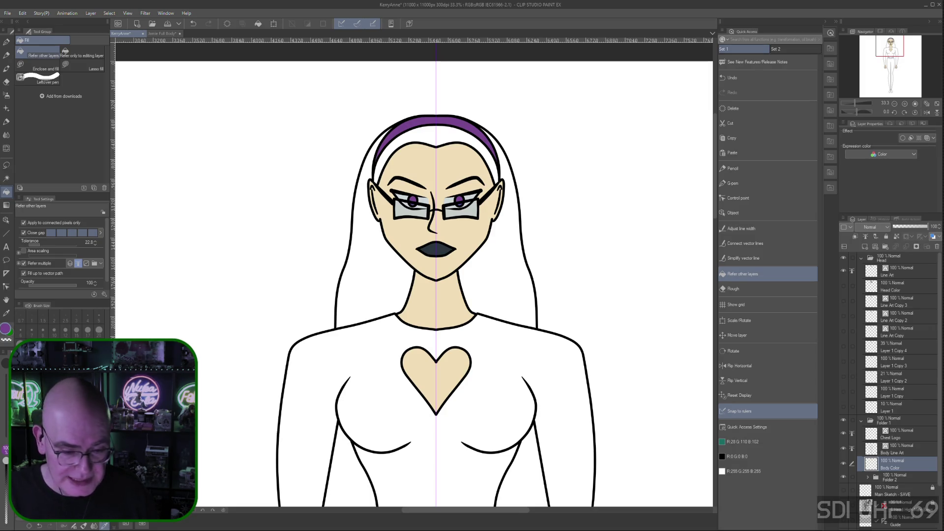
- Widen the Tool Settings panel and re-sample the headband purple
{"action": "mouse_move", "coordinate": [111, 148]}
{"action": "left_mouse_down"}
{"action": "mouse_move", "coordinate": [172, 148]}
{"action": "mouse_move", "coordinate": [127, 148]}
{"action": "left_mouse_up"}
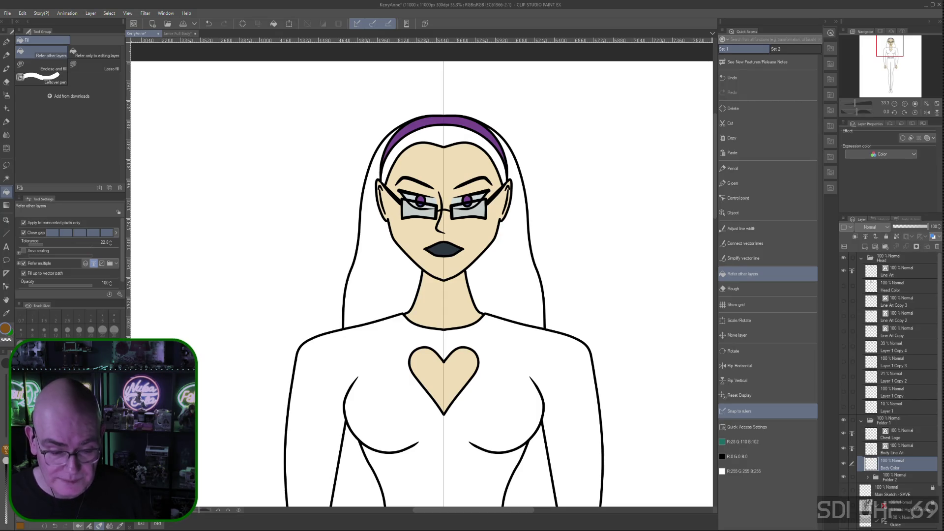
{"action": "right_click", "coordinate": [420, 118]}
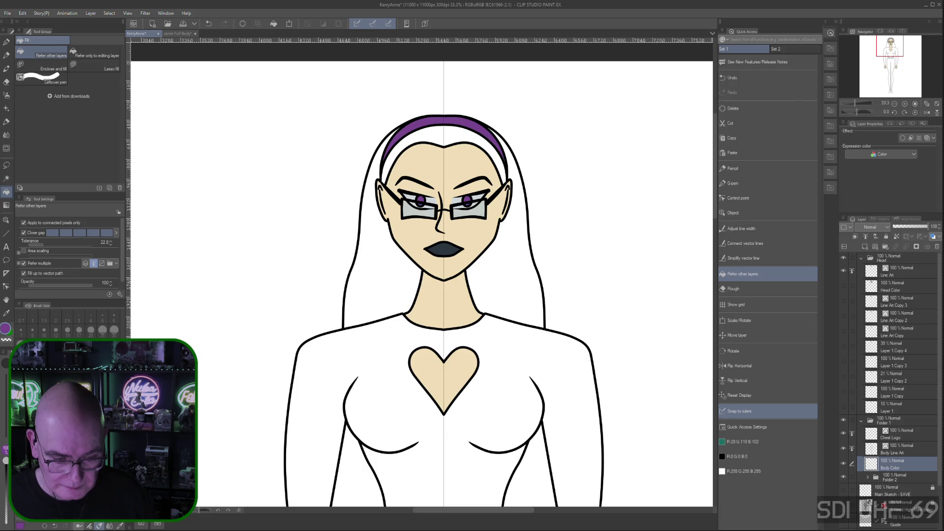
- Fill the side hair and the strip above the forehead reddish-brown
{"action": "left_click", "coordinate": [121, 528]}
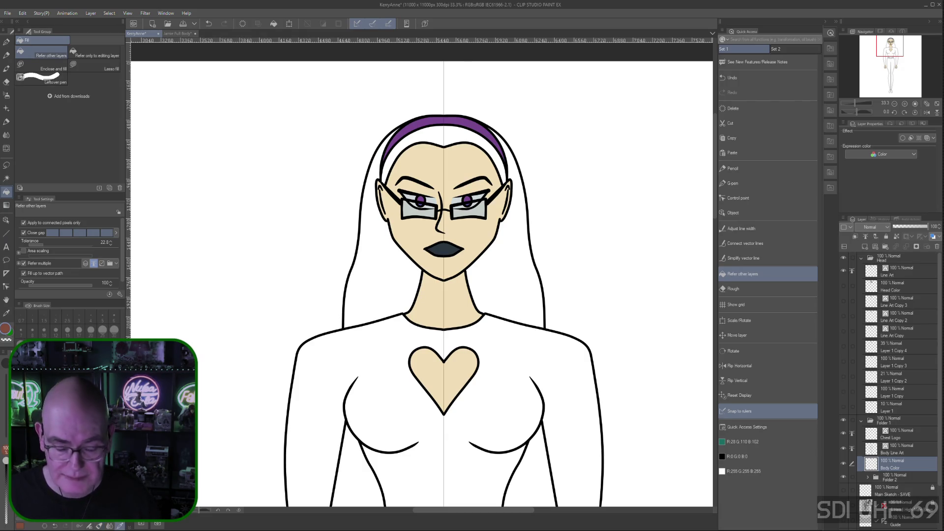
{"action": "left_click", "coordinate": [513, 252]}
{"action": "left_click", "coordinate": [445, 144]}
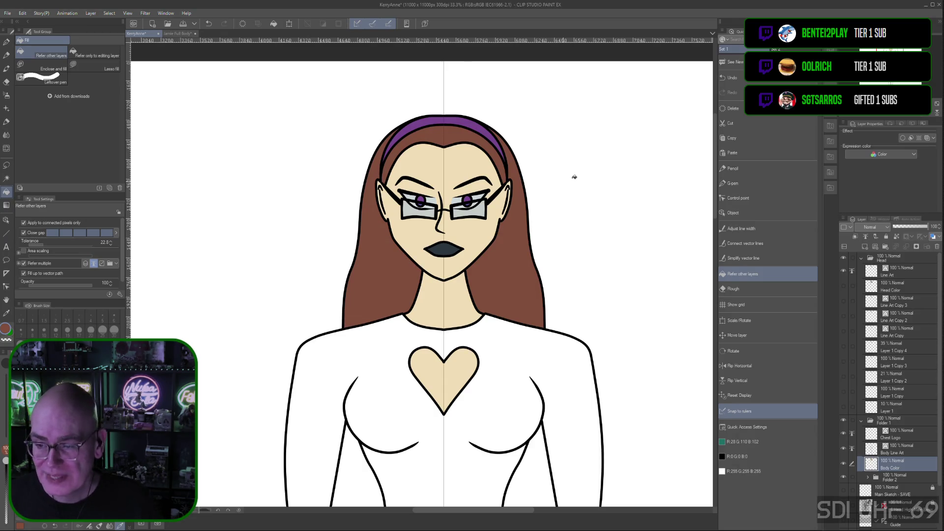
{"action": "left_click_drag", "start_coordinate": [716, 160], "coordinate": [718, 171]}
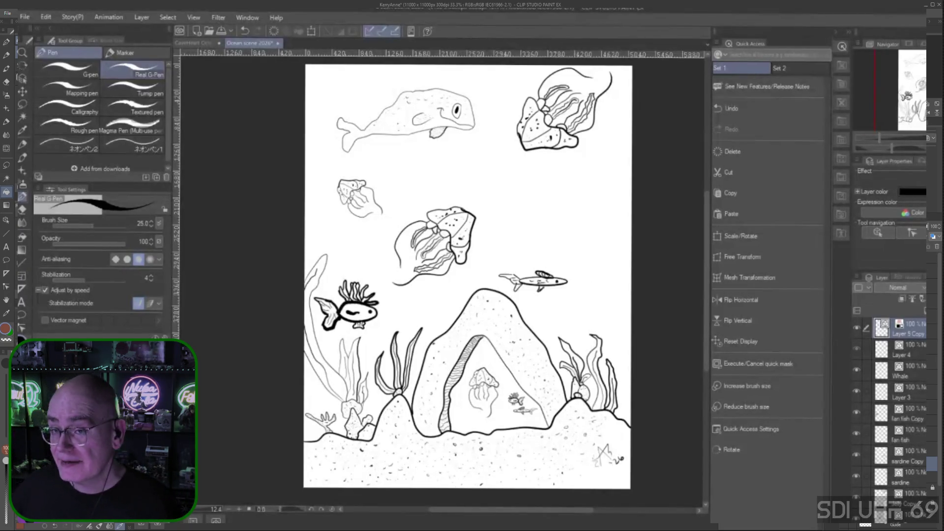
- Toggle the Whale layer's visibility off and on, and show Layer 3's coral drawing
{"action": "left_click", "coordinate": [857, 369]}
{"action": "left_click", "coordinate": [856, 369]}
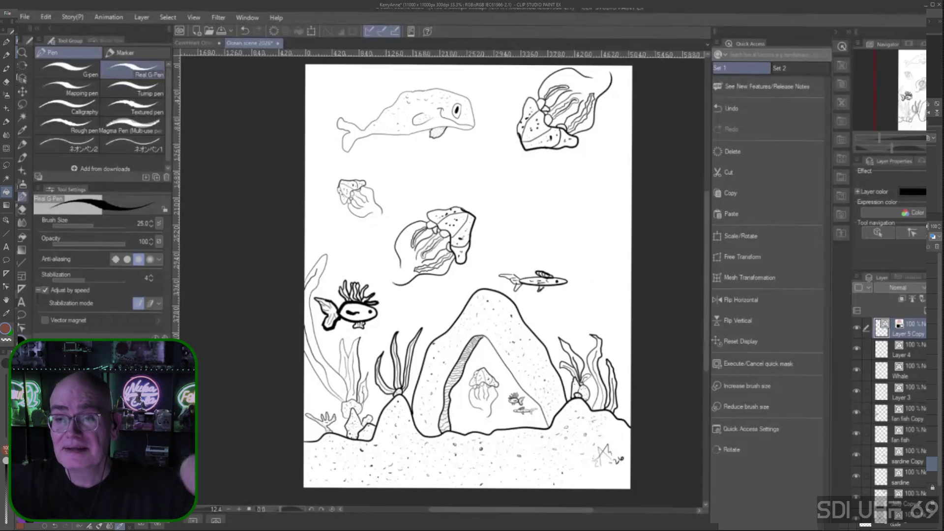
{"action": "left_click", "coordinate": [857, 391]}
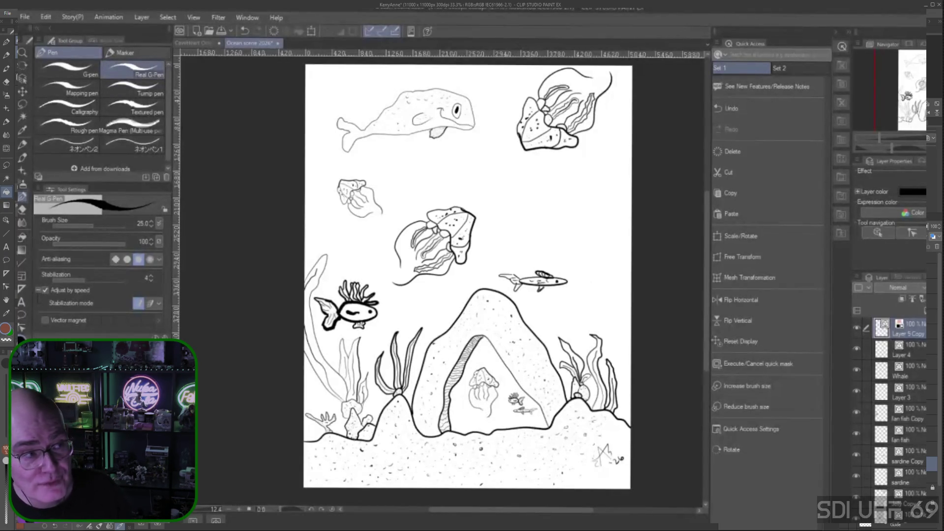
{"action": "scroll", "coordinate": [893, 420], "scroll_direction": "down", "scroll_amount": 1}
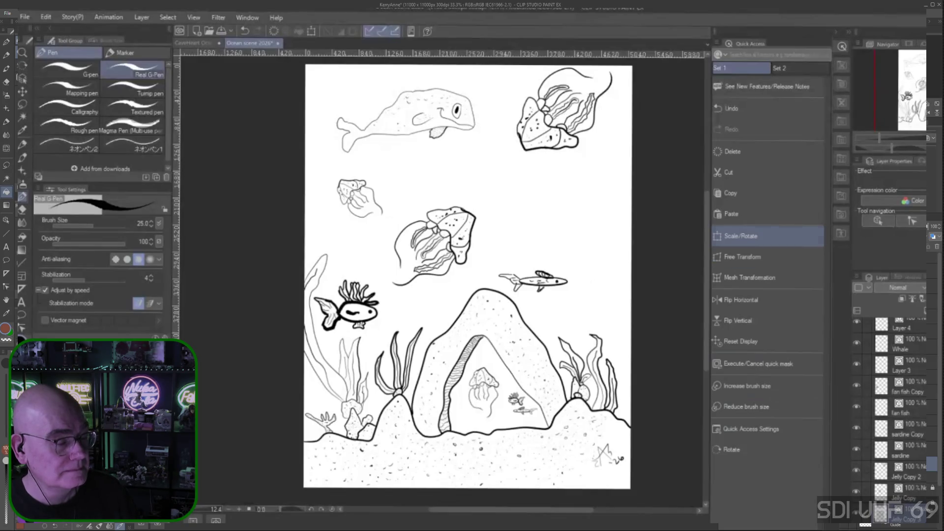
- Move the 76% jellyfish copy up to the right, then select the Whale layer
{"action": "left_click", "coordinate": [741, 236]}
{"action": "mouse_move", "coordinate": [370, 196]}
{"action": "left_mouse_down"}
{"action": "mouse_move", "coordinate": [598, 219]}
{"action": "mouse_move", "coordinate": [615, 207]}
{"action": "left_mouse_up"}
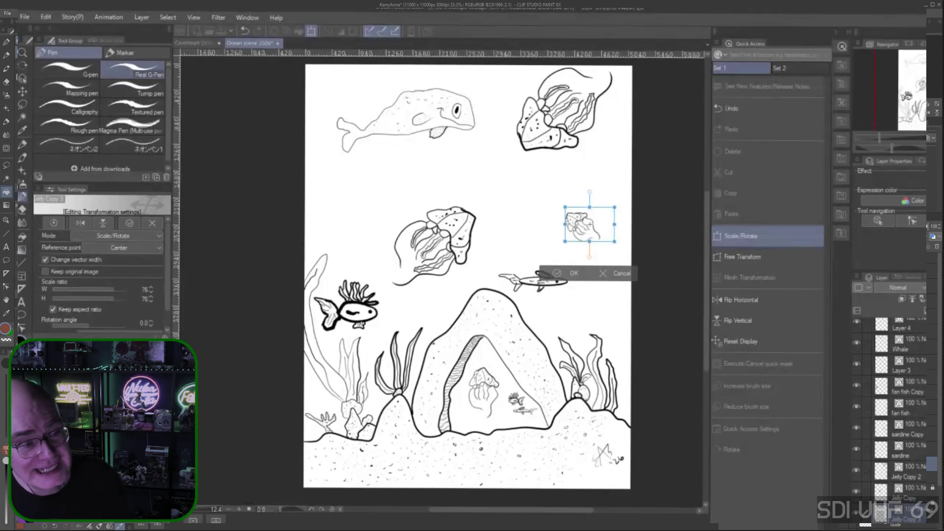
{"action": "key", "text": "Return"}
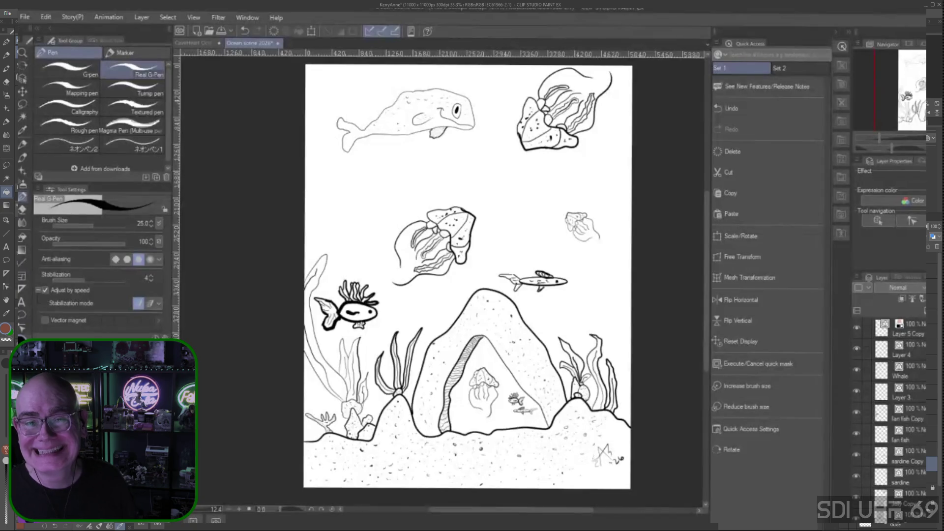
{"action": "left_click", "coordinate": [899, 372]}
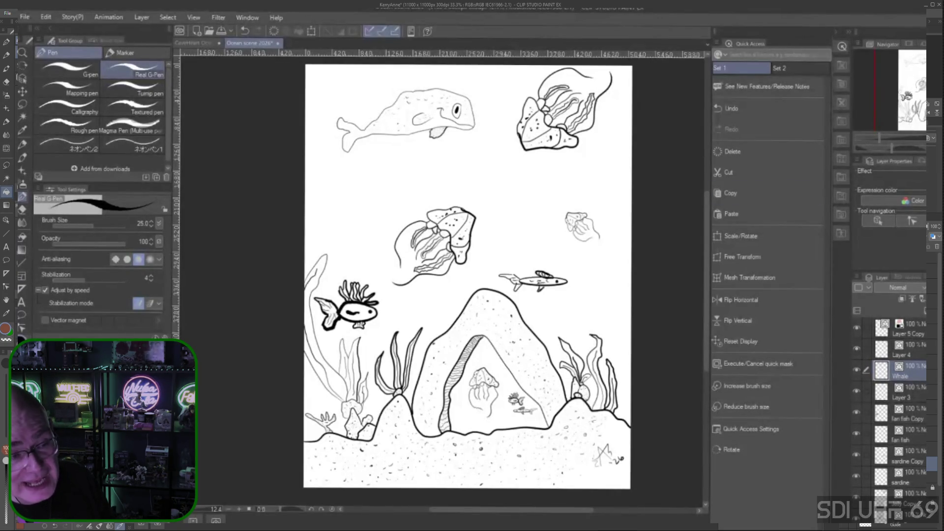
- Enlarge the whale outline to about 129%, shift it to the upper left, and apply it
{"action": "left_click", "coordinate": [741, 235]}
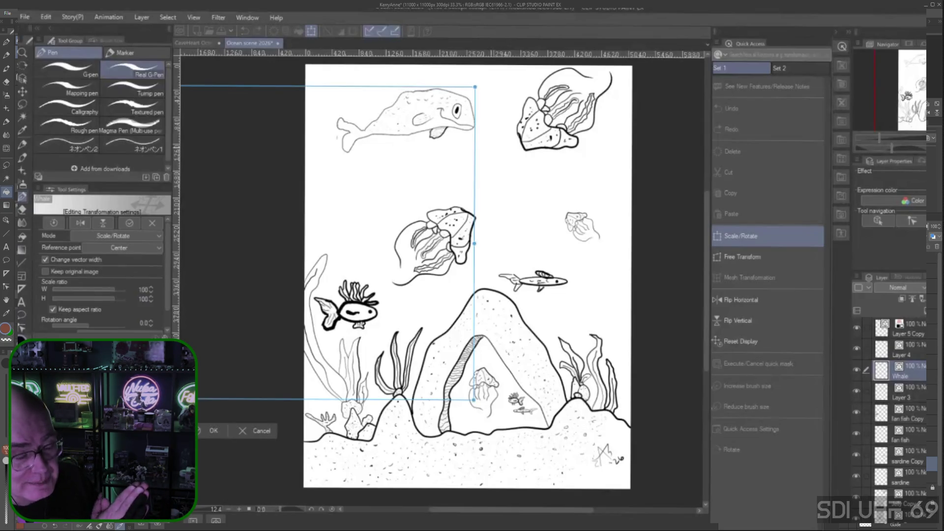
{"action": "mouse_move", "coordinate": [475, 86]}
{"action": "left_mouse_down"}
{"action": "mouse_move", "coordinate": [508, 72]}
{"action": "mouse_move", "coordinate": [502, 74]}
{"action": "left_mouse_up"}
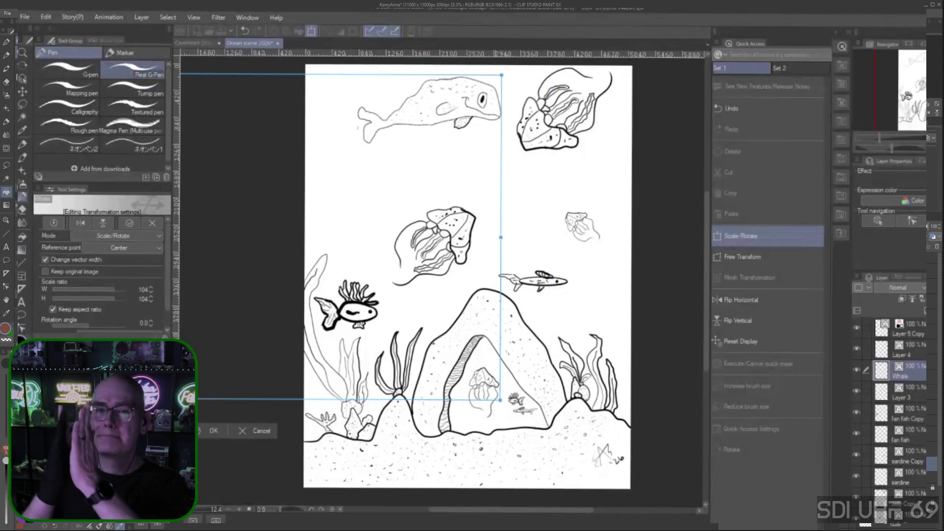
{"action": "mouse_move", "coordinate": [177, 237]}
{"action": "left_mouse_down"}
{"action": "mouse_move", "coordinate": [191, 258]}
{"action": "mouse_move", "coordinate": [232, 277]}
{"action": "mouse_move", "coordinate": [60, 296]}
{"action": "left_mouse_up"}
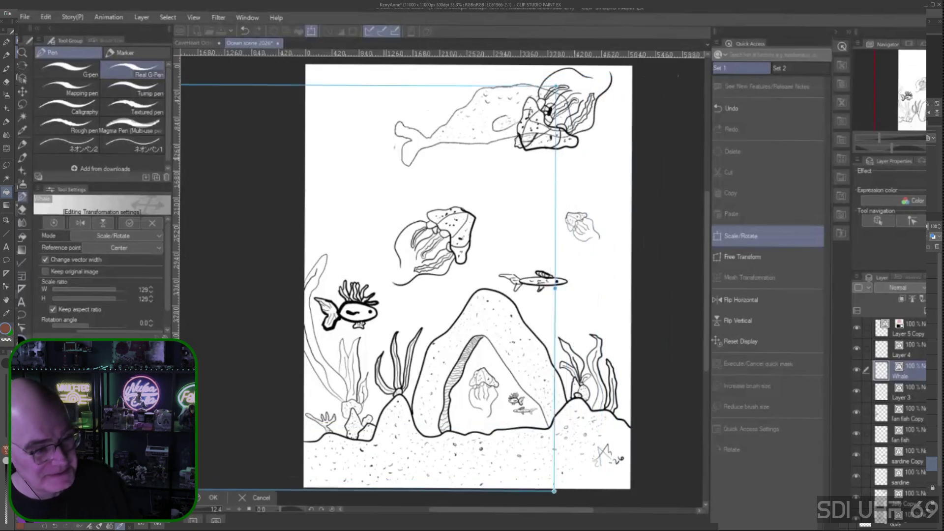
{"action": "left_click_drag", "start_coordinate": [415, 133], "coordinate": [413, 132]}
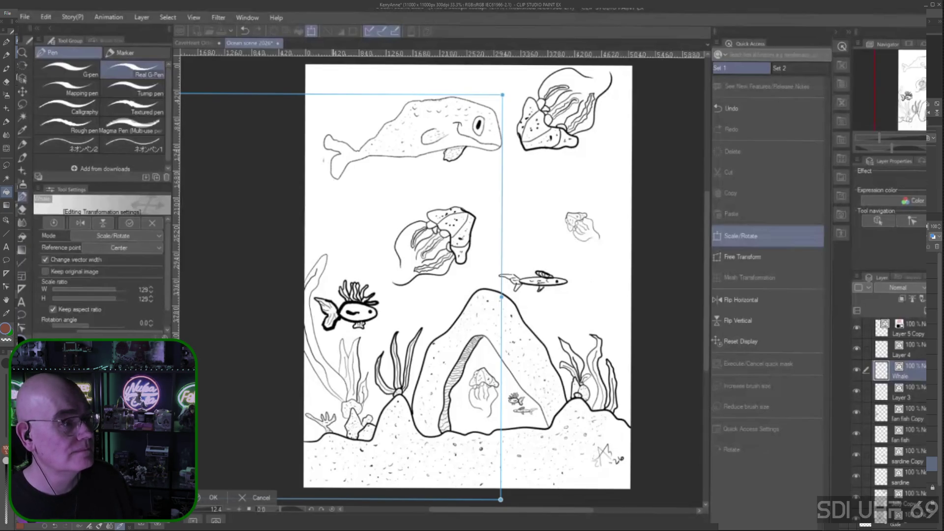
{"action": "scroll", "coordinate": [327, 147], "scroll_direction": "up", "scroll_amount": 3}
{"action": "scroll", "coordinate": [327, 147], "scroll_direction": "up", "scroll_amount": 3}
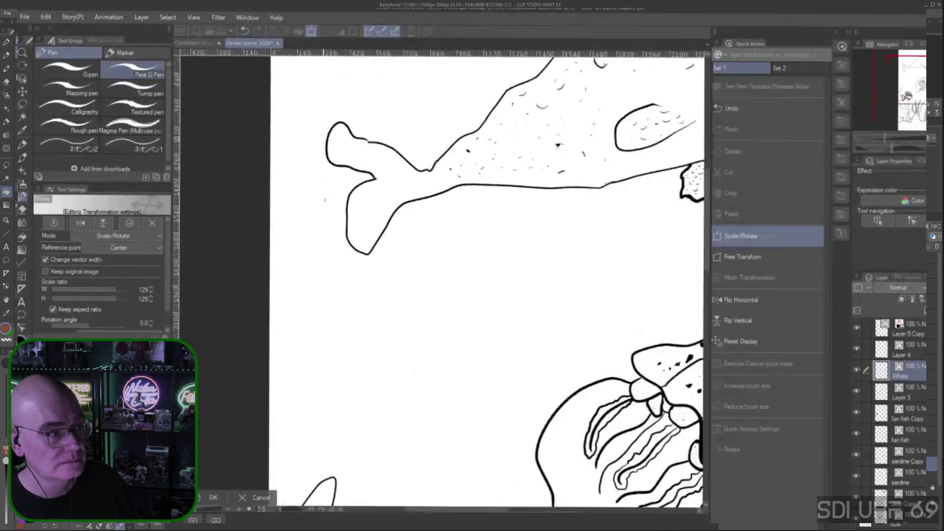
{"action": "scroll", "coordinate": [327, 147], "scroll_direction": "up", "scroll_amount": 2}
{"action": "scroll", "coordinate": [327, 147], "scroll_direction": "up", "scroll_amount": 2}
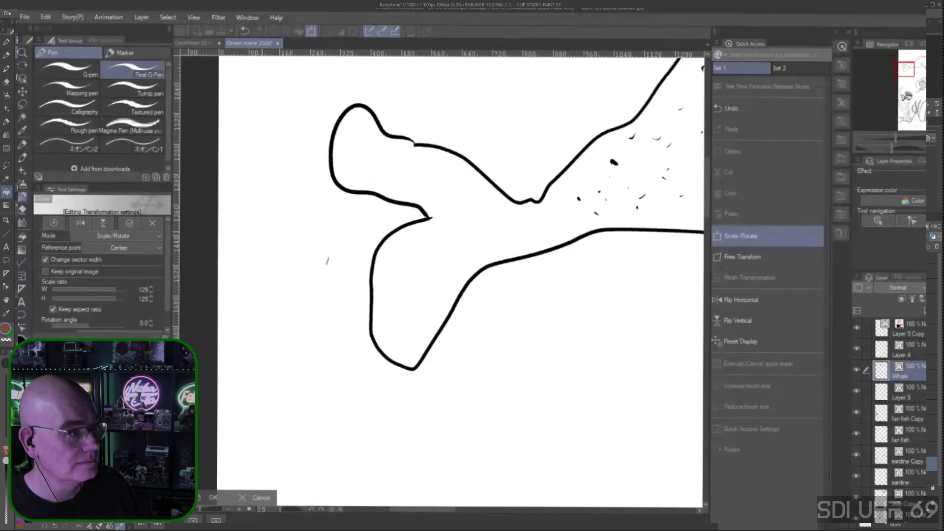
{"action": "scroll", "coordinate": [328, 260], "scroll_direction": "up", "scroll_amount": 2}
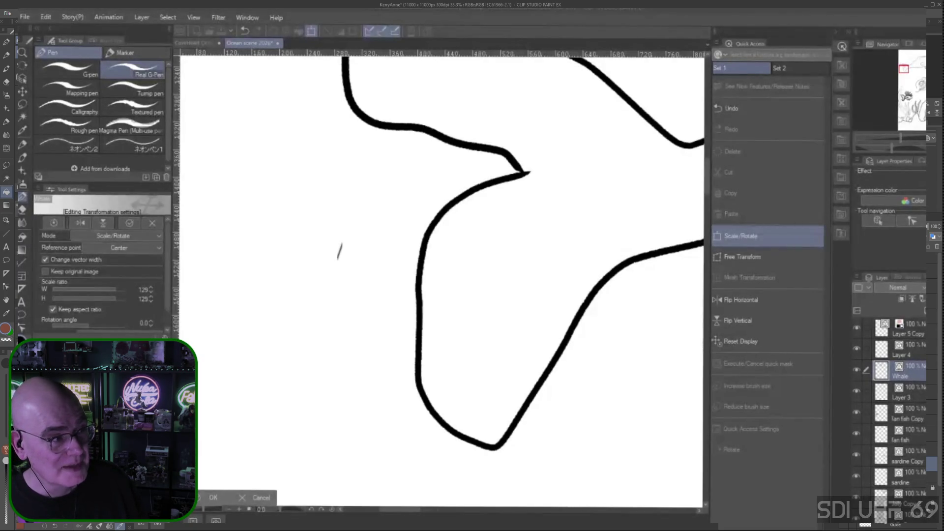
{"action": "key", "text": "Return"}
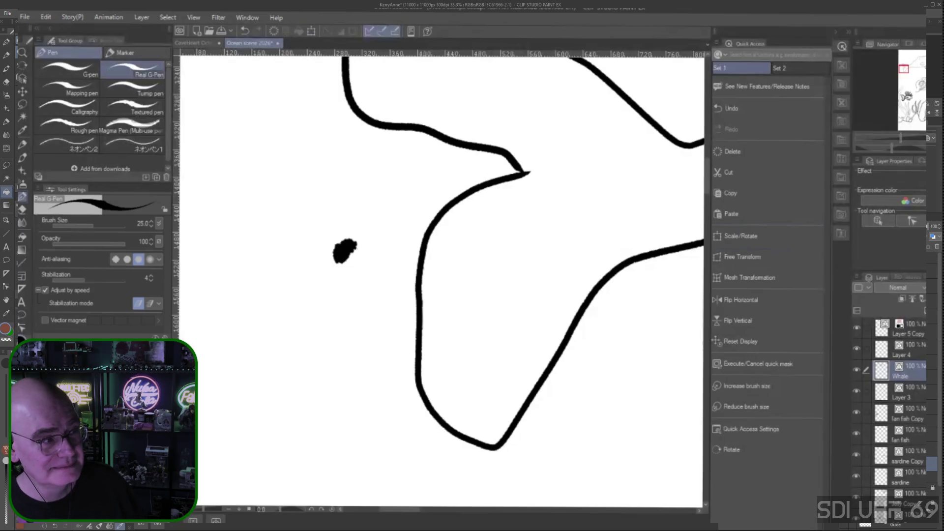
- Switch to the Hard eraser and zoom out to see the whole ocean scene page
{"action": "key", "text": "e"}
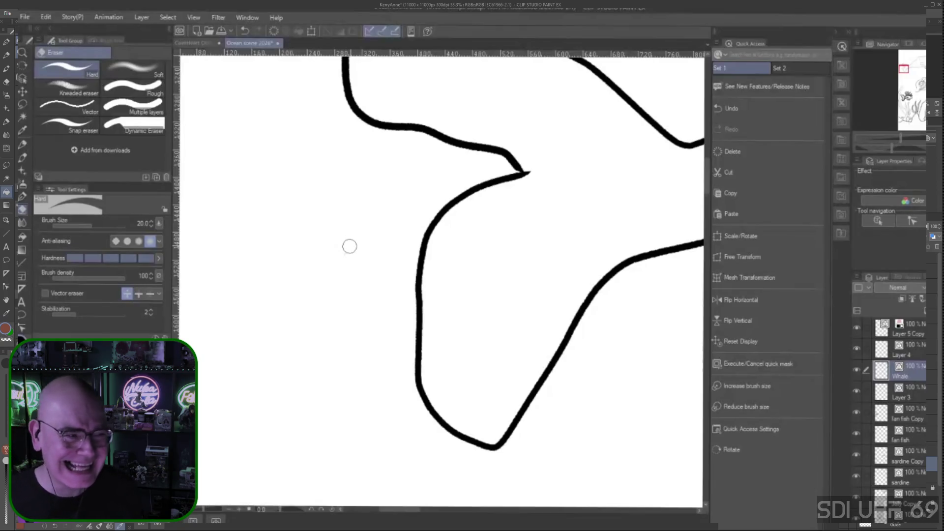
{"action": "scroll", "coordinate": [362, 236], "scroll_direction": "down", "scroll_amount": 8}
{"action": "scroll", "coordinate": [549, 281], "scroll_direction": "down", "scroll_amount": 3}
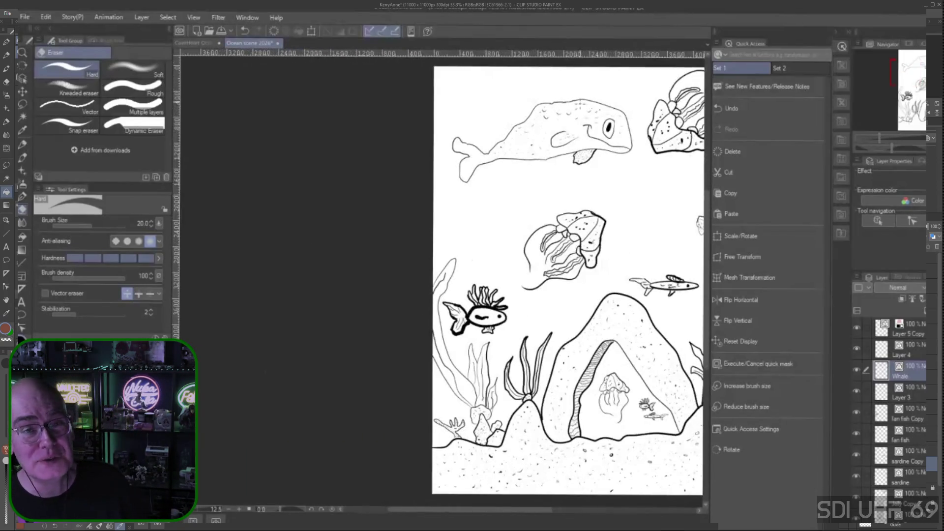
{"action": "left_click_drag", "start_coordinate": [542, 138], "coordinate": [441, 173]}
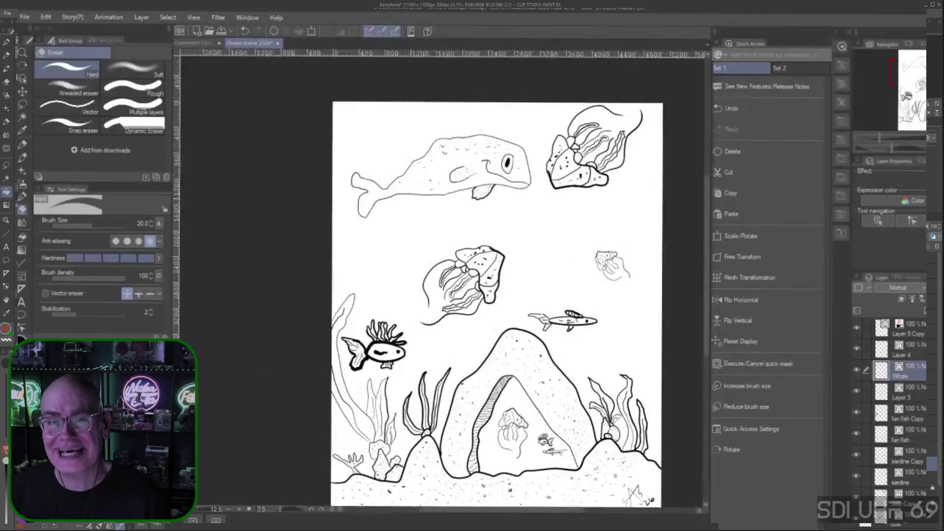
{"action": "scroll", "coordinate": [441, 173], "scroll_direction": "up", "scroll_amount": 1}
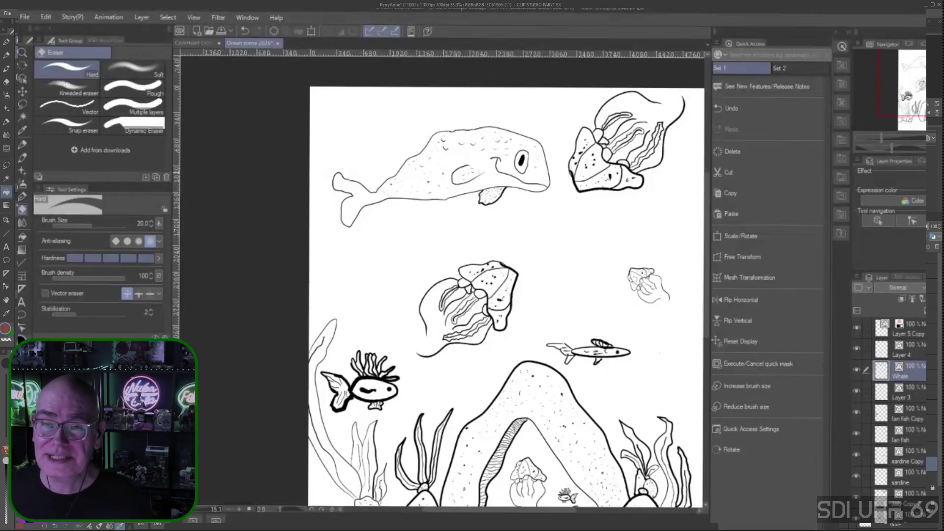
{"action": "scroll", "coordinate": [441, 173], "scroll_direction": "down", "scroll_amount": 1}
{"action": "scroll", "coordinate": [442, 173], "scroll_direction": "down", "scroll_amount": 3}
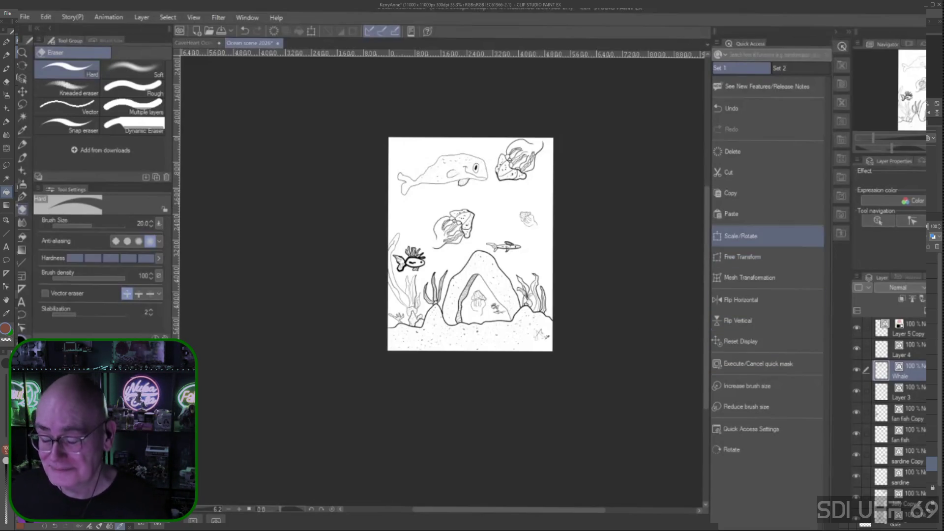
- Nudge the whale slightly left and down with Scale/Rotate
{"action": "left_click", "coordinate": [741, 236]}
{"action": "left_click_drag", "start_coordinate": [264, 254], "coordinate": [260, 264]}
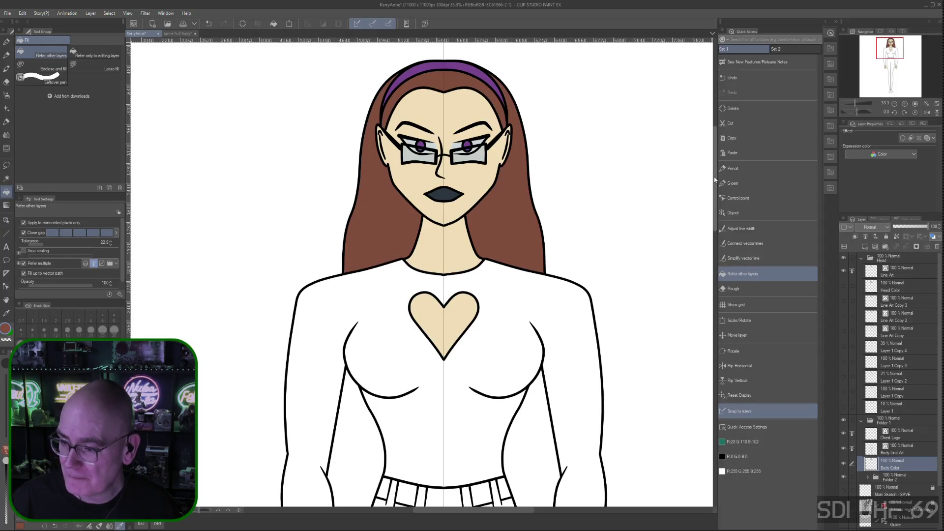
- Zoom out and pan to centre the full standing figure in view
{"action": "scroll", "coordinate": [710, 194], "scroll_direction": "down", "scroll_amount": 2}
{"action": "scroll", "coordinate": [710, 194], "scroll_direction": "down", "scroll_amount": 5}
{"action": "scroll", "coordinate": [709, 224], "scroll_direction": "down", "scroll_amount": 4}
{"action": "scroll", "coordinate": [704, 249], "scroll_direction": "down", "scroll_amount": 5}
{"action": "scroll", "coordinate": [700, 285], "scroll_direction": "down", "scroll_amount": 5}
{"action": "scroll", "coordinate": [702, 378], "scroll_direction": "down", "scroll_amount": 8}
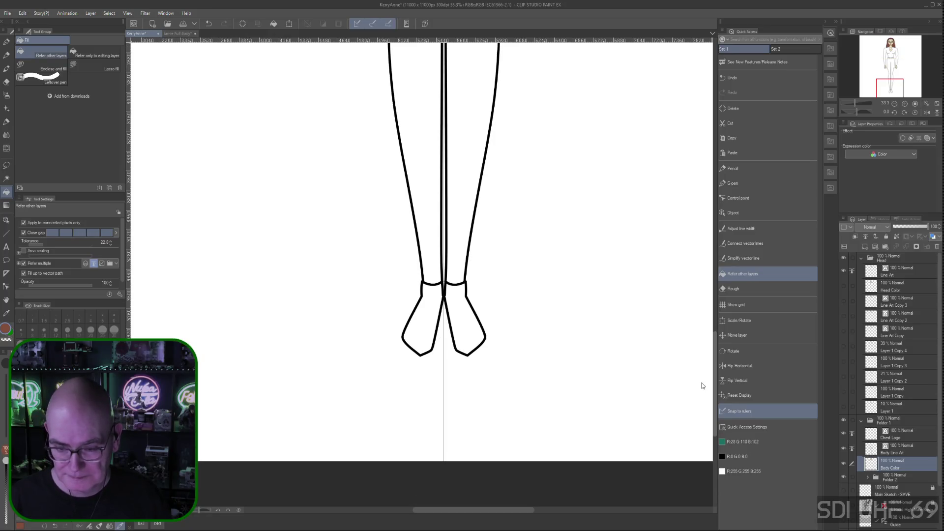
{"action": "scroll", "coordinate": [706, 337], "scroll_direction": "up", "scroll_amount": 6}
{"action": "scroll", "coordinate": [707, 295], "scroll_direction": "up", "scroll_amount": 6}
{"action": "scroll", "coordinate": [706, 241], "scroll_direction": "up", "scroll_amount": 4}
{"action": "scroll", "coordinate": [707, 240], "scroll_direction": "up", "scroll_amount": 4}
{"action": "scroll", "coordinate": [708, 197], "scroll_direction": "up", "scroll_amount": 7}
{"action": "scroll", "coordinate": [707, 196], "scroll_direction": "down", "scroll_amount": 5}
{"action": "scroll", "coordinate": [698, 236], "scroll_direction": "down", "scroll_amount": 2}
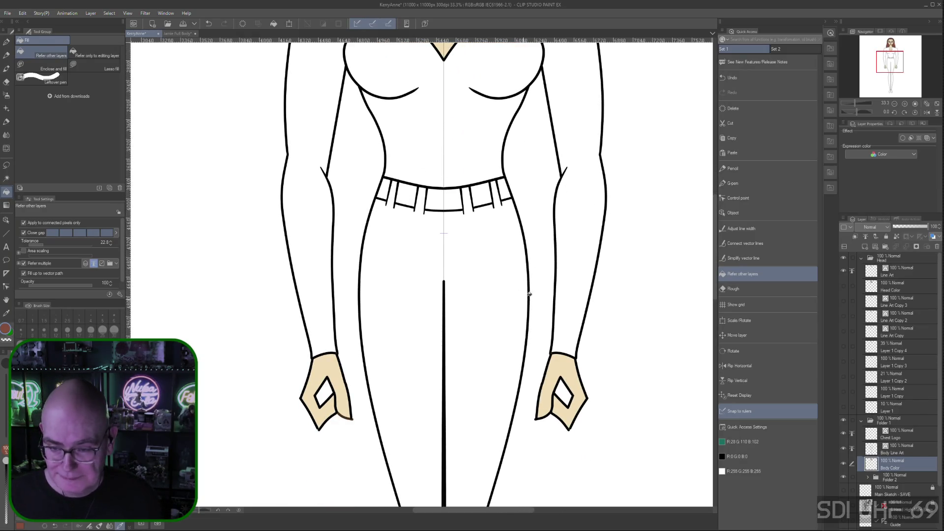
{"action": "key", "text": "ctrl+minus"}
{"action": "key", "text": "ctrl+minus"}
{"action": "left_click_drag", "start_coordinate": [549, 334], "coordinate": [561, 333]}
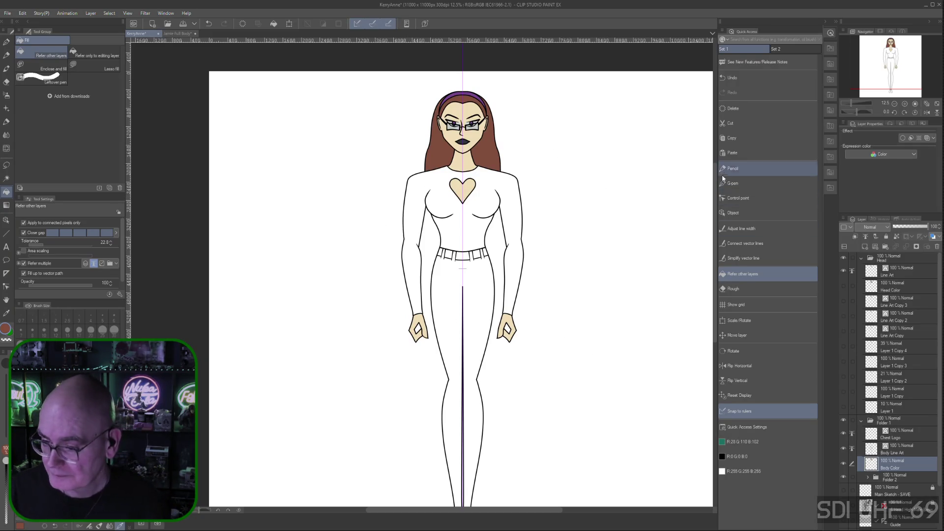
{"action": "scroll", "coordinate": [713, 195], "scroll_direction": "down", "scroll_amount": 1}
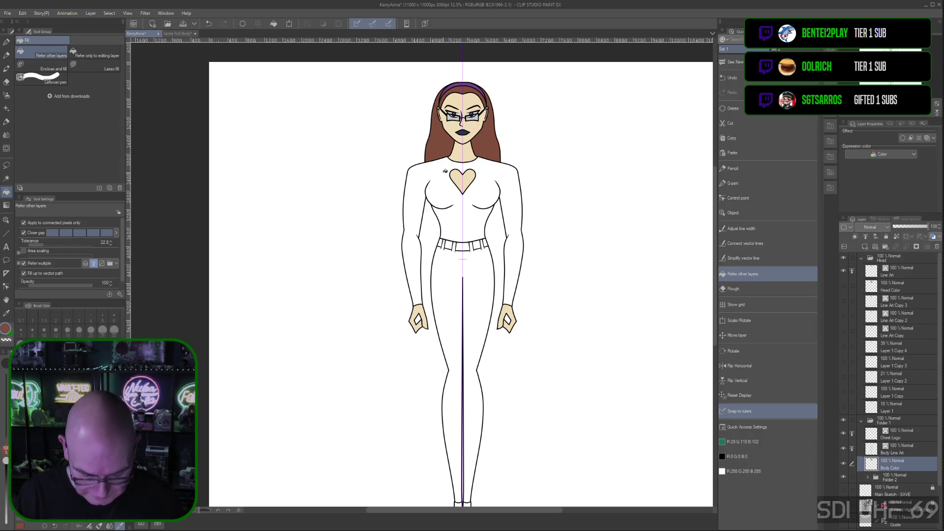
{"action": "scroll", "coordinate": [463, 114], "scroll_direction": "up", "scroll_amount": 4}
{"action": "left_click_drag", "start_coordinate": [597, 174], "coordinate": [575, 221]}
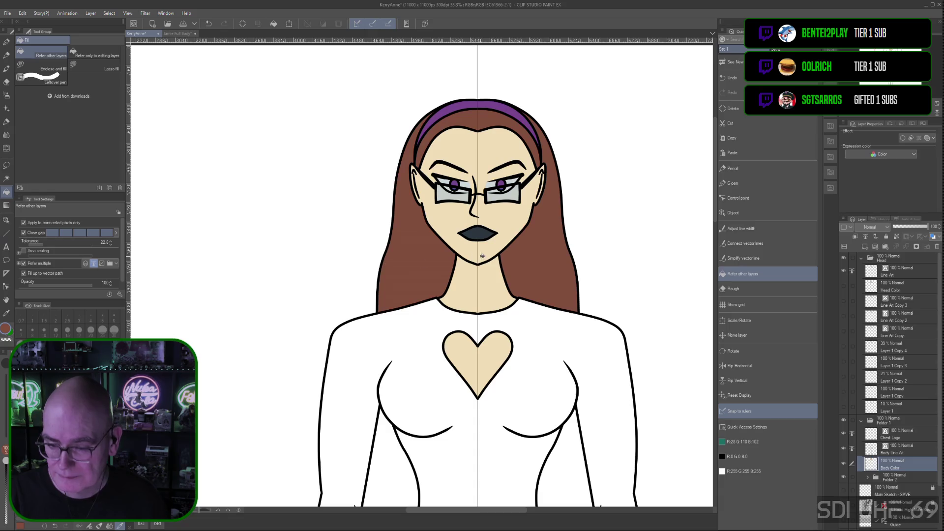
{"action": "mouse_move", "coordinate": [503, 331]}
{"action": "left_mouse_down"}
{"action": "mouse_move", "coordinate": [576, 259]}
{"action": "mouse_move", "coordinate": [530, 295]}
{"action": "mouse_move", "coordinate": [537, 189]}
{"action": "left_mouse_up"}
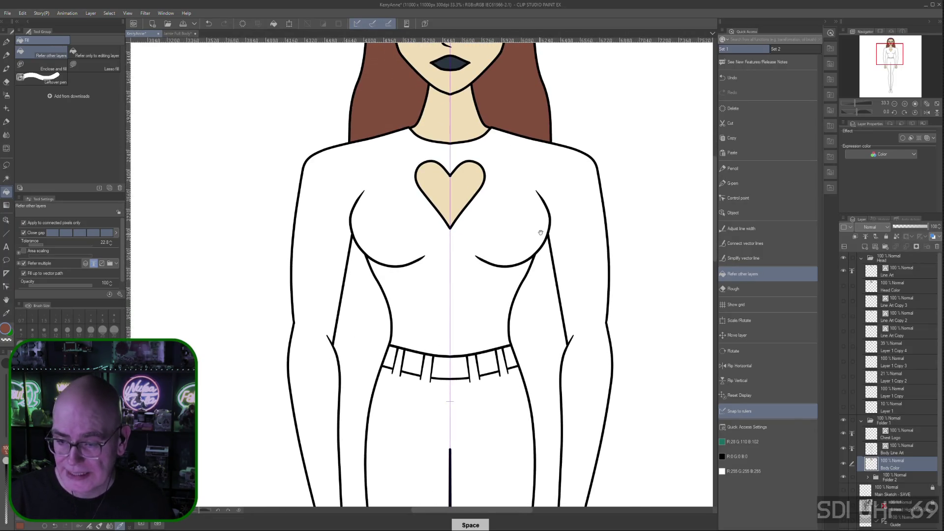
- Sample the headband's purple and fill the three belt segments with it
{"action": "left_click_drag", "start_coordinate": [572, 159], "coordinate": [540, 336]}
{"action": "right_click", "coordinate": [429, 112]}
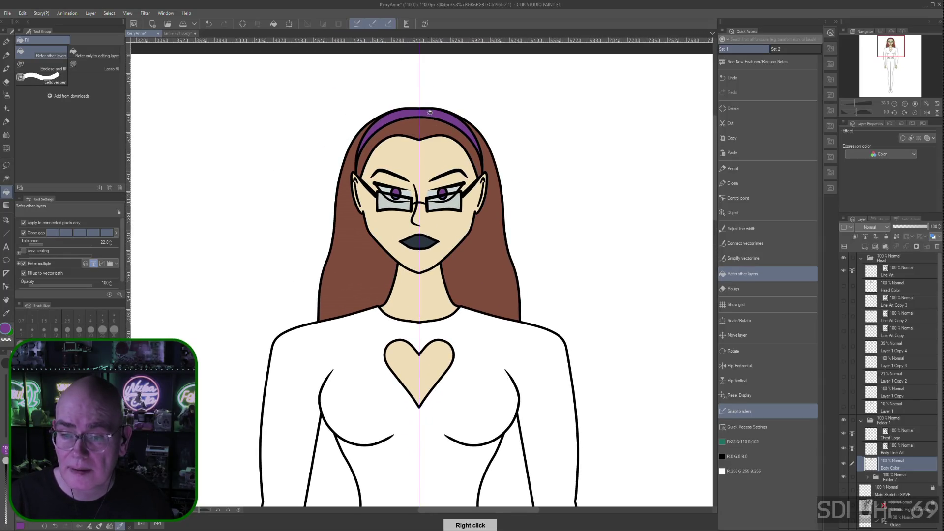
{"action": "mouse_move", "coordinate": [514, 374]}
{"action": "left_mouse_down"}
{"action": "mouse_move", "coordinate": [535, 161]}
{"action": "mouse_move", "coordinate": [506, 119]}
{"action": "left_mouse_up"}
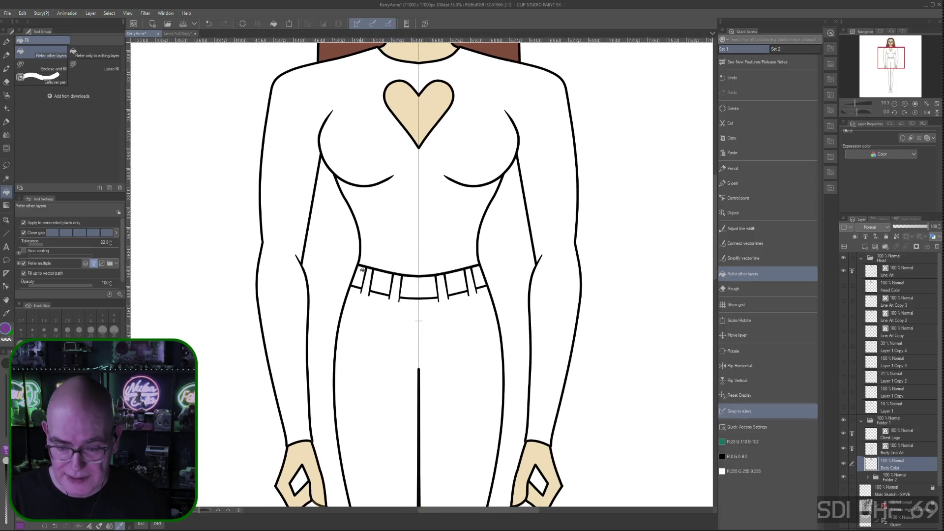
{"action": "left_click", "coordinate": [381, 283]}
{"action": "left_click", "coordinate": [456, 282]}
{"action": "left_click", "coordinate": [419, 287]}
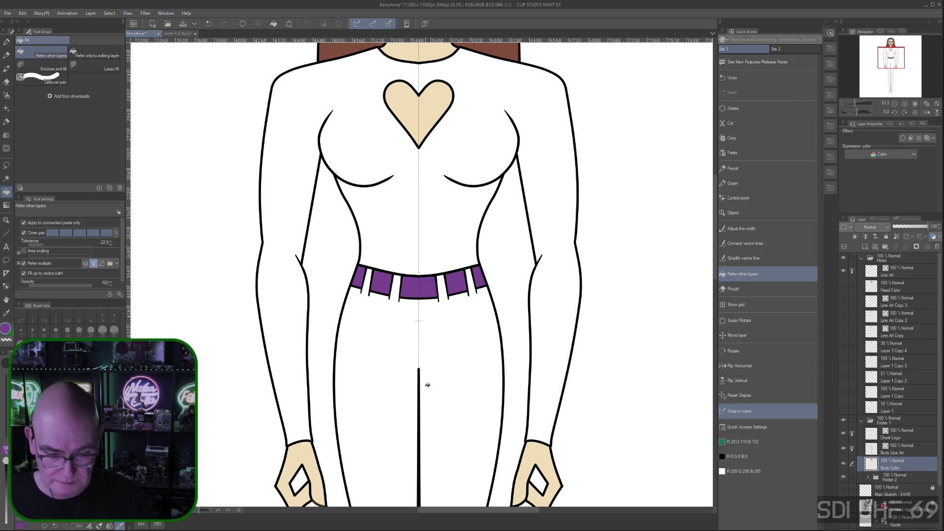
{"action": "key", "text": "ctrl+minus"}
{"action": "key", "text": "ctrl+minus"}
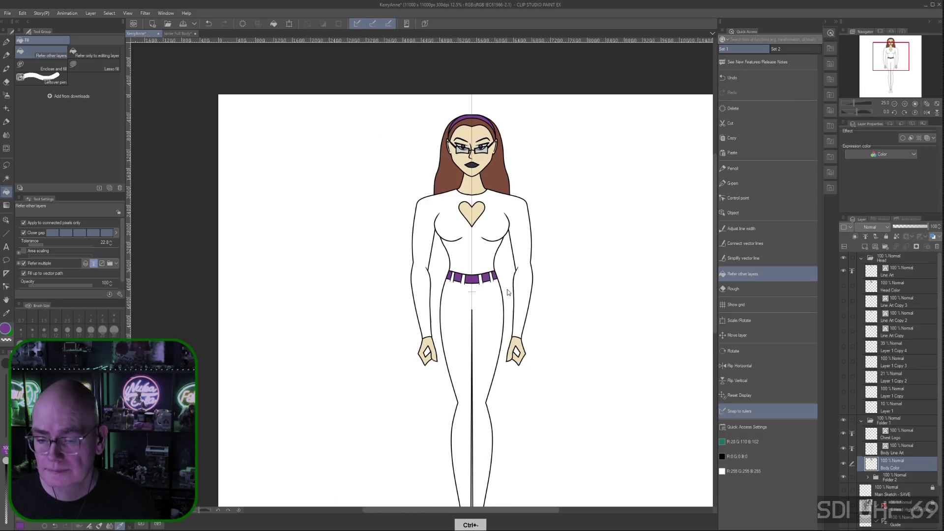
- Try a purple flat fill on the feet as boots, then undo it
{"action": "left_click_drag", "start_coordinate": [575, 341], "coordinate": [531, 338]}
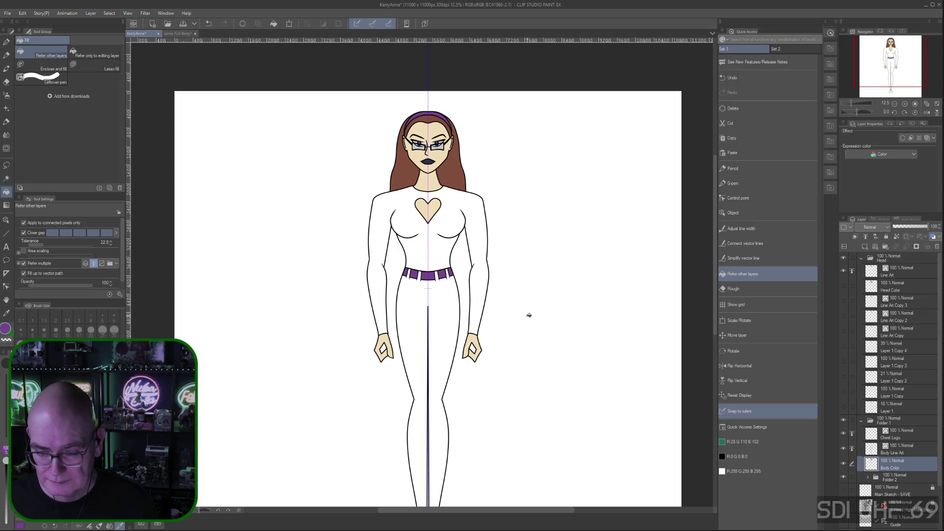
{"action": "left_click_drag", "start_coordinate": [522, 419], "coordinate": [559, 295]}
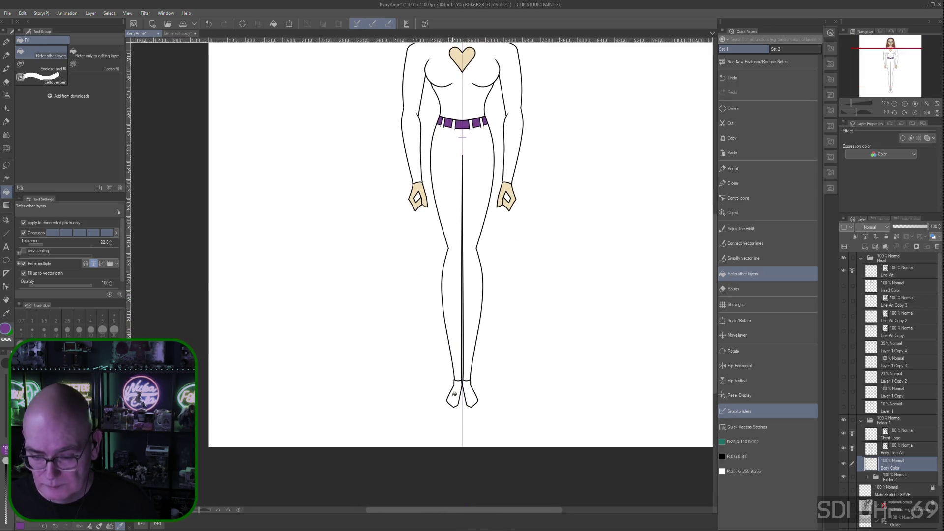
{"action": "left_click", "coordinate": [457, 397]}
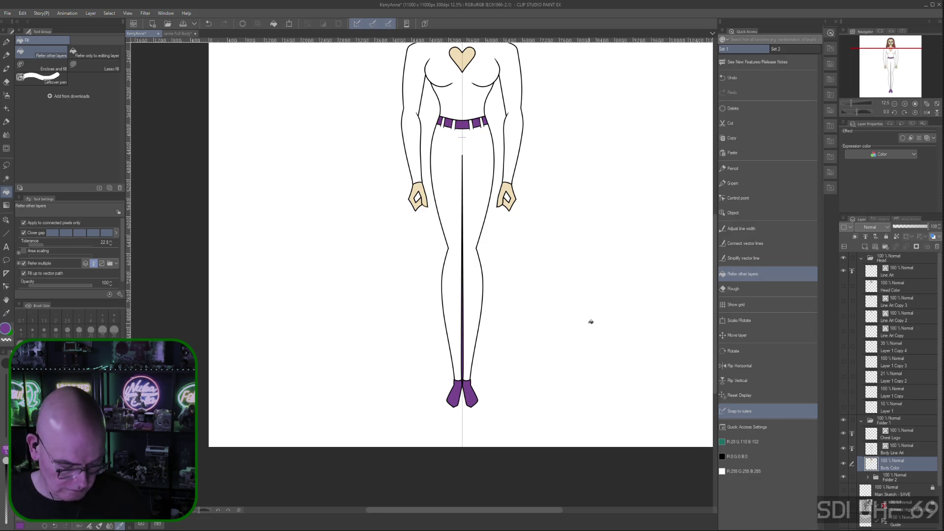
{"action": "key", "text": "ctrl+minus"}
{"action": "key", "text": "ctrl+plus"}
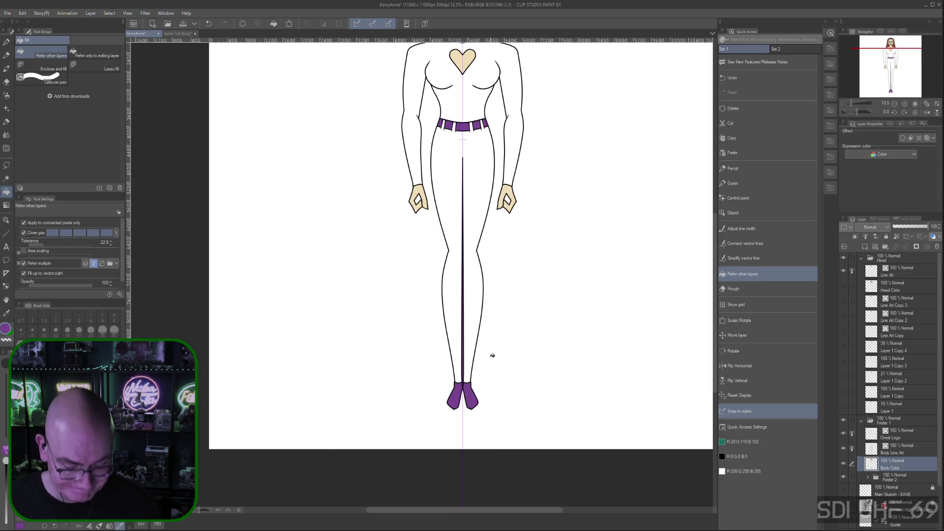
{"action": "key", "text": "ctrl+z"}
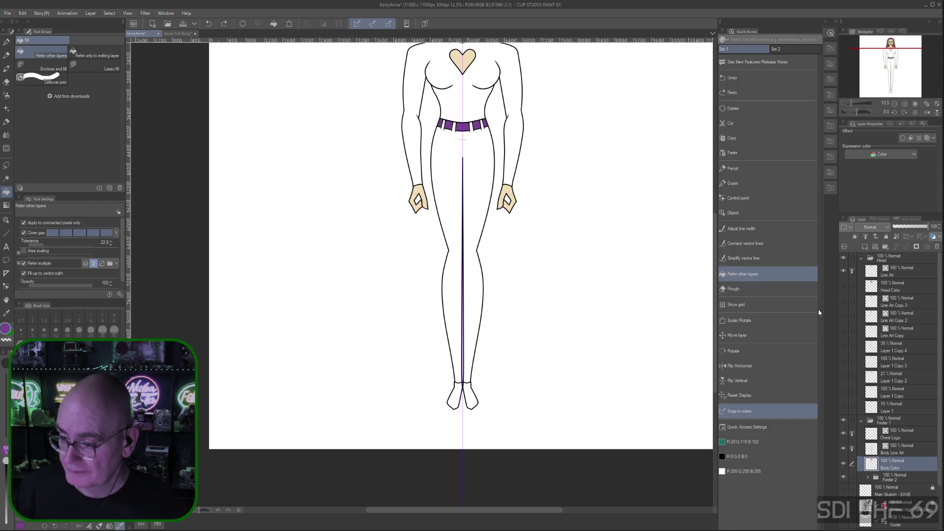
- Paint the boots purple with the G-pen, resizing the brush to about 150
{"action": "left_click", "coordinate": [742, 183]}
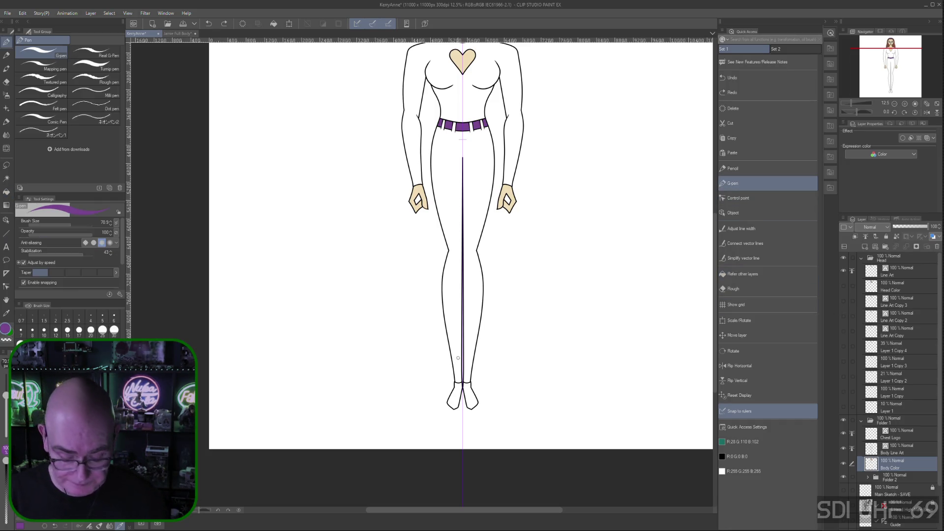
{"action": "scroll", "coordinate": [458, 358], "scroll_direction": "up", "scroll_amount": 4}
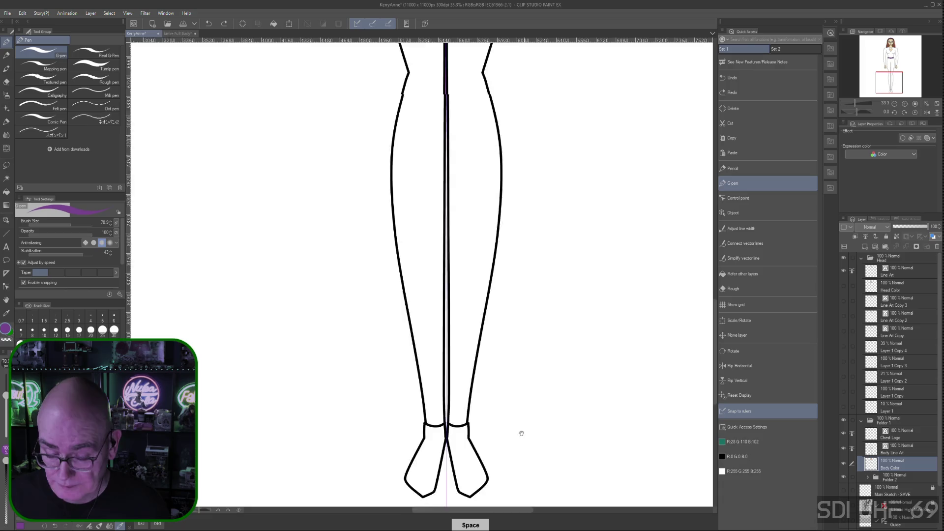
{"action": "left_click_drag", "start_coordinate": [522, 438], "coordinate": [553, 214]}
{"action": "left_click_drag", "start_coordinate": [490, 212], "coordinate": [508, 244]}
{"action": "left_click_drag", "start_coordinate": [459, 213], "coordinate": [441, 246]}
{"action": "left_click_drag", "start_coordinate": [494, 219], "coordinate": [506, 240]}
{"action": "mouse_move", "coordinate": [454, 218]}
{"action": "left_mouse_down"}
{"action": "mouse_move", "coordinate": [443, 243]}
{"action": "mouse_move", "coordinate": [462, 252]}
{"action": "mouse_move", "coordinate": [472, 214]}
{"action": "mouse_move", "coordinate": [462, 210]}
{"action": "left_mouse_up"}
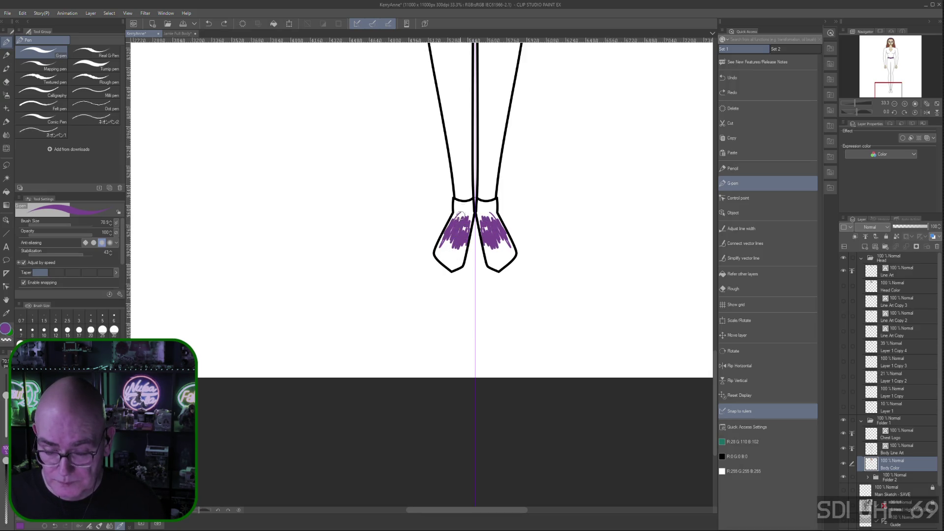
{"action": "left_click_drag", "start_coordinate": [6, 394], "coordinate": [6, 388]}
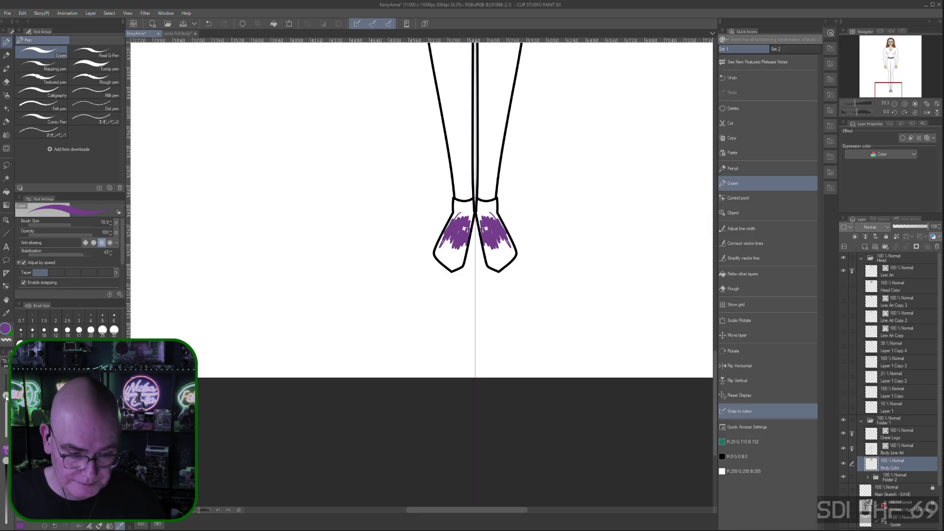
{"action": "left_click_drag", "start_coordinate": [422, 274], "coordinate": [415, 274]}
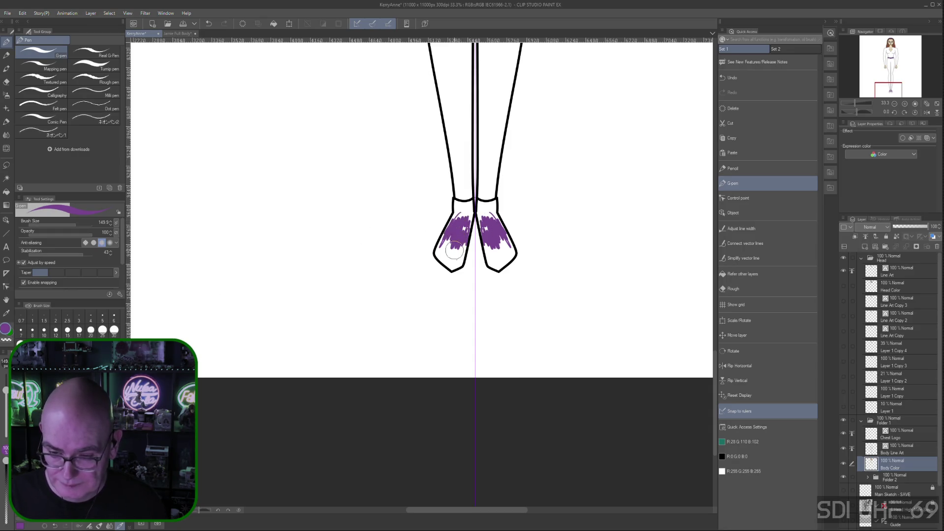
{"action": "mouse_move", "coordinate": [452, 234]}
{"action": "left_mouse_down"}
{"action": "mouse_move", "coordinate": [437, 251]}
{"action": "mouse_move", "coordinate": [442, 237]}
{"action": "mouse_move", "coordinate": [438, 249]}
{"action": "mouse_move", "coordinate": [458, 243]}
{"action": "mouse_move", "coordinate": [450, 261]}
{"action": "mouse_move", "coordinate": [475, 211]}
{"action": "mouse_move", "coordinate": [467, 209]}
{"action": "left_mouse_up"}
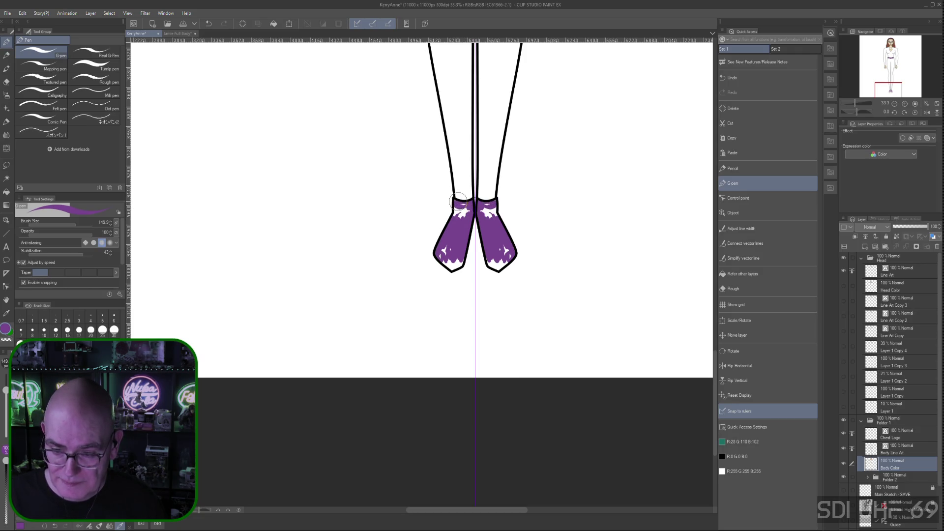
- Return to the neat boot fill and paint over the white highlight marks on tops and toe
{"action": "key", "text": "ctrl+z"}
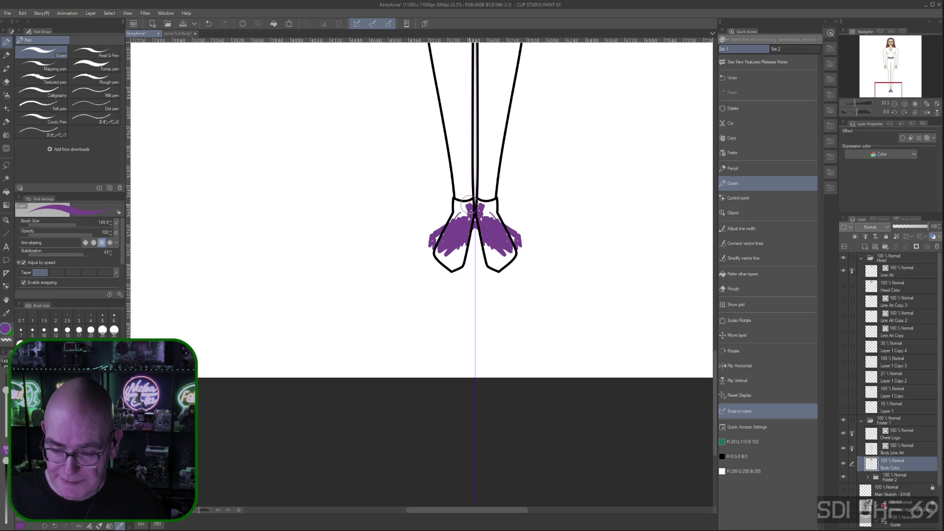
{"action": "key", "text": "ctrl+z"}
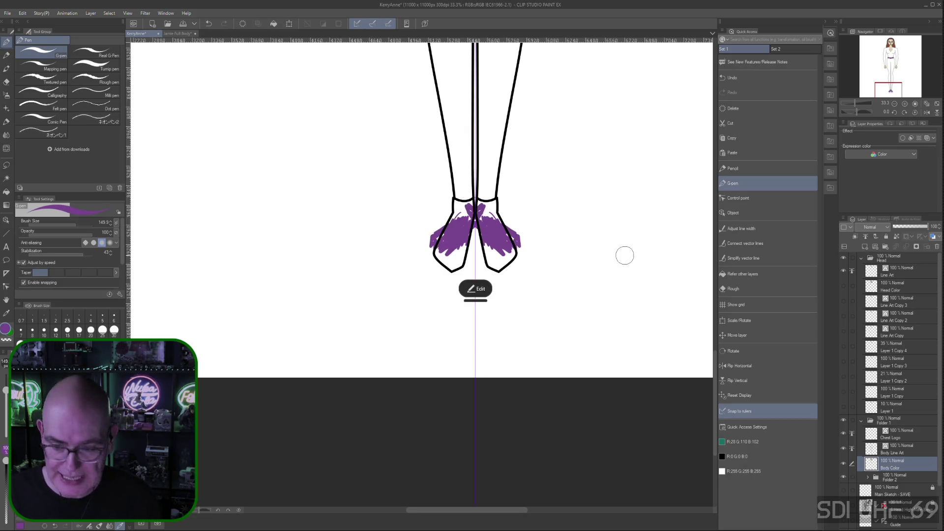
{"action": "key", "text": "ctrl+z"}
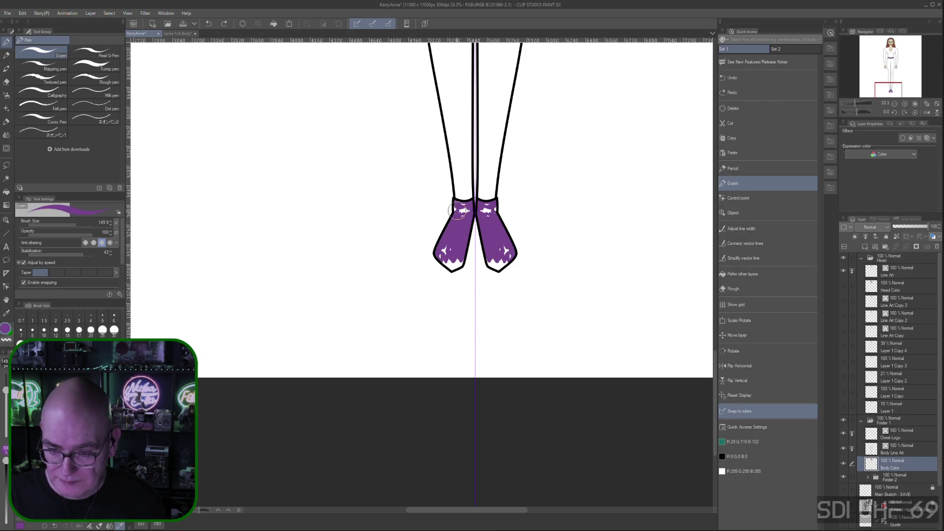
{"action": "left_click_drag", "start_coordinate": [458, 217], "coordinate": [467, 209]}
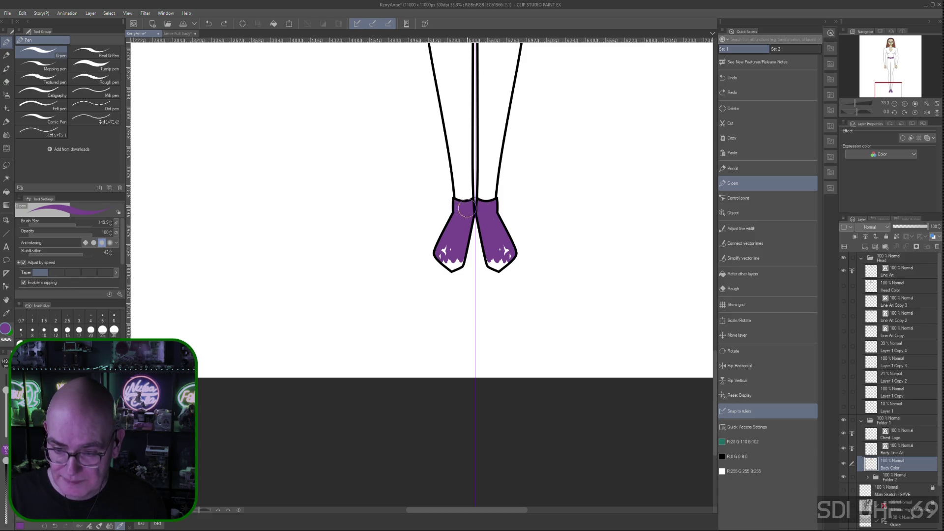
{"action": "mouse_move", "coordinate": [443, 252]}
{"action": "left_mouse_down"}
{"action": "mouse_move", "coordinate": [445, 261]}
{"action": "mouse_move", "coordinate": [444, 252]}
{"action": "left_mouse_up"}
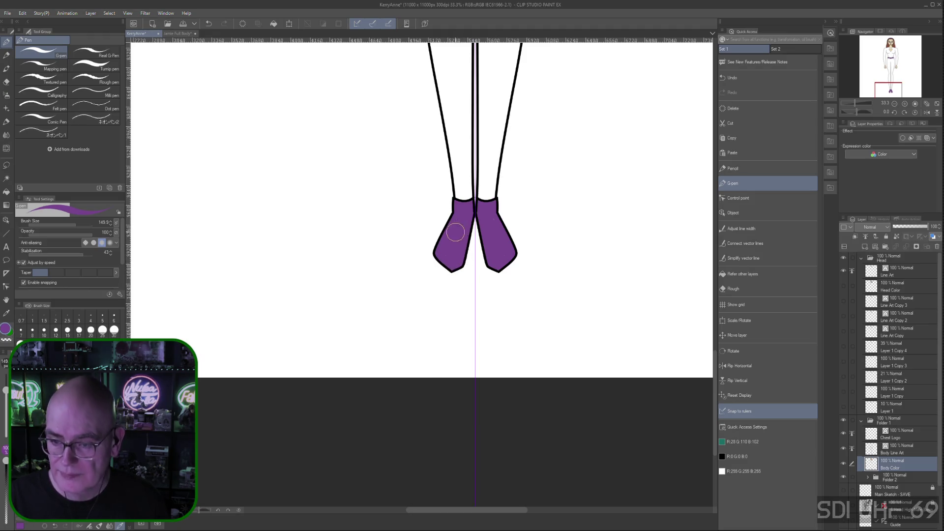
{"action": "key", "text": "ctrl+minus"}
{"action": "key", "text": "ctrl+minus"}
{"action": "key", "text": "ctrl+minus"}
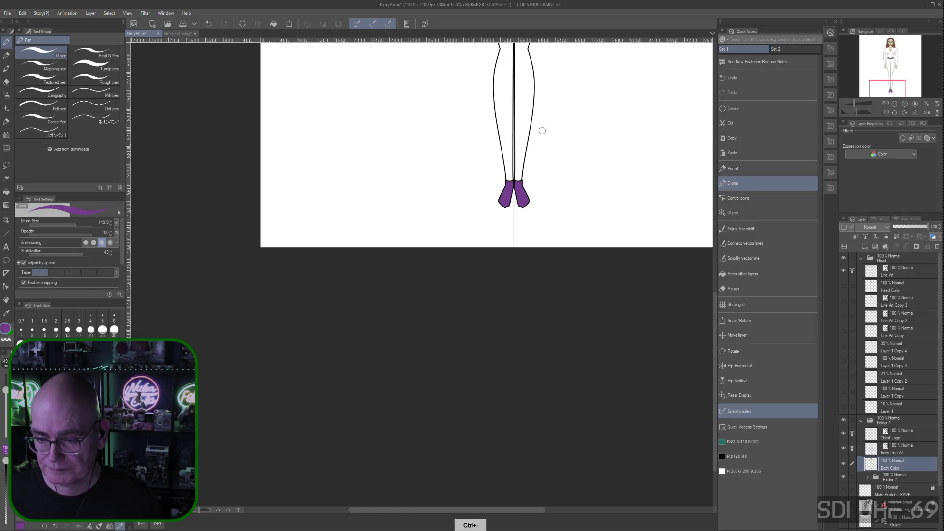
{"action": "left_click_drag", "start_coordinate": [581, 142], "coordinate": [503, 393]}
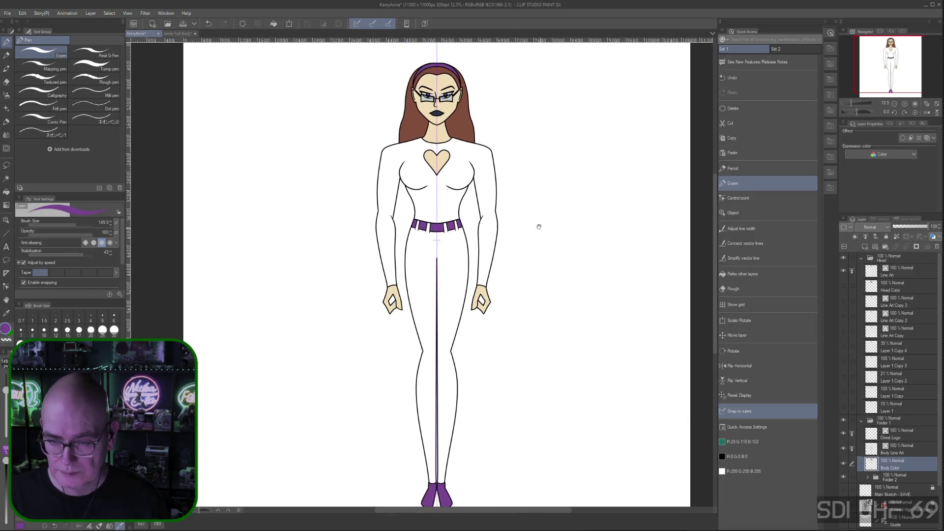
{"action": "left_click_drag", "start_coordinate": [533, 226], "coordinate": [546, 241]}
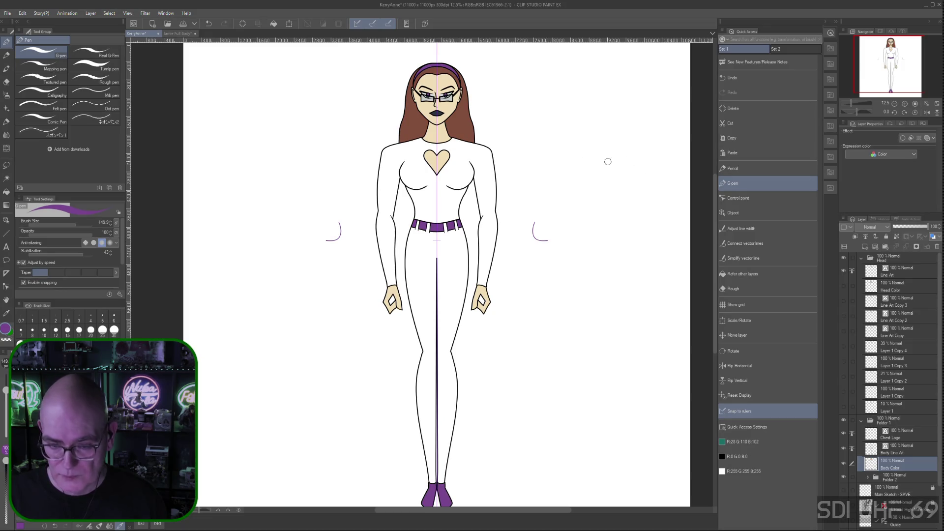
{"action": "key", "text": "ctrl+z"}
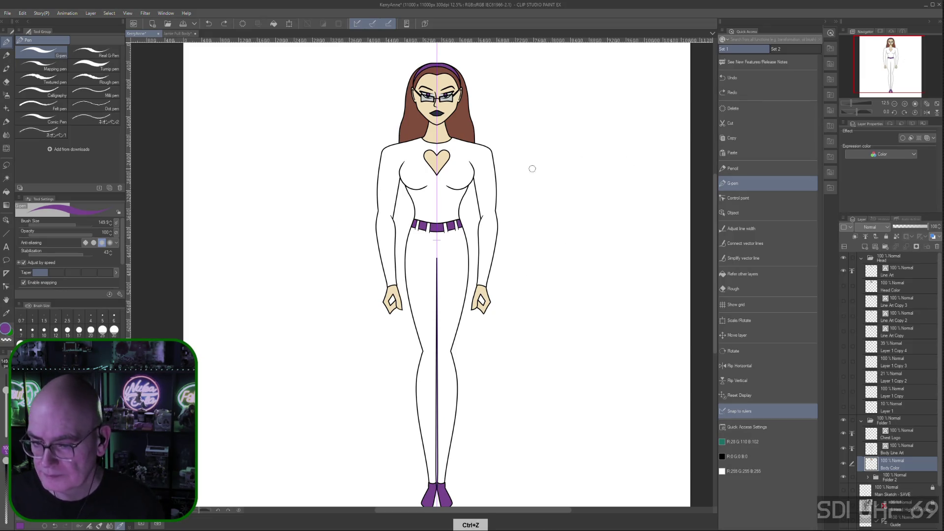
{"action": "left_click_drag", "start_coordinate": [543, 246], "coordinate": [553, 243]}
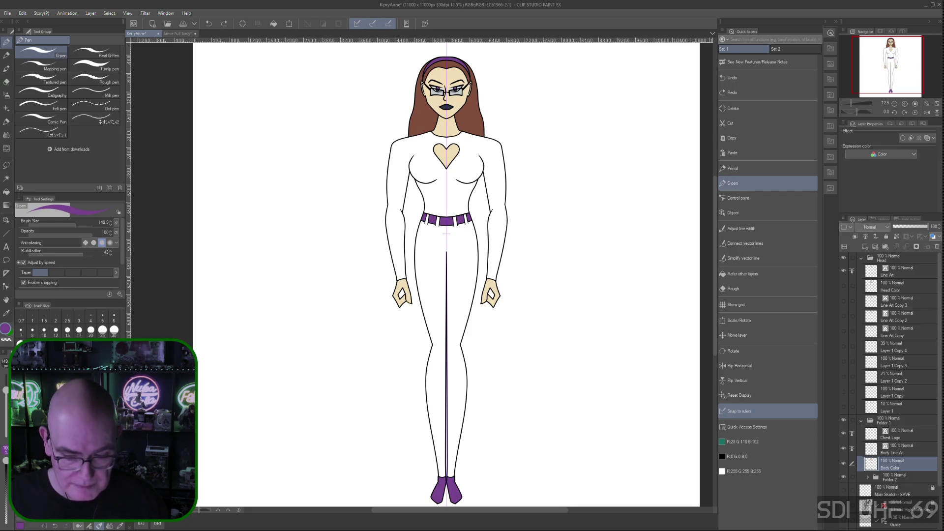
{"action": "left_click", "coordinate": [767, 456]}
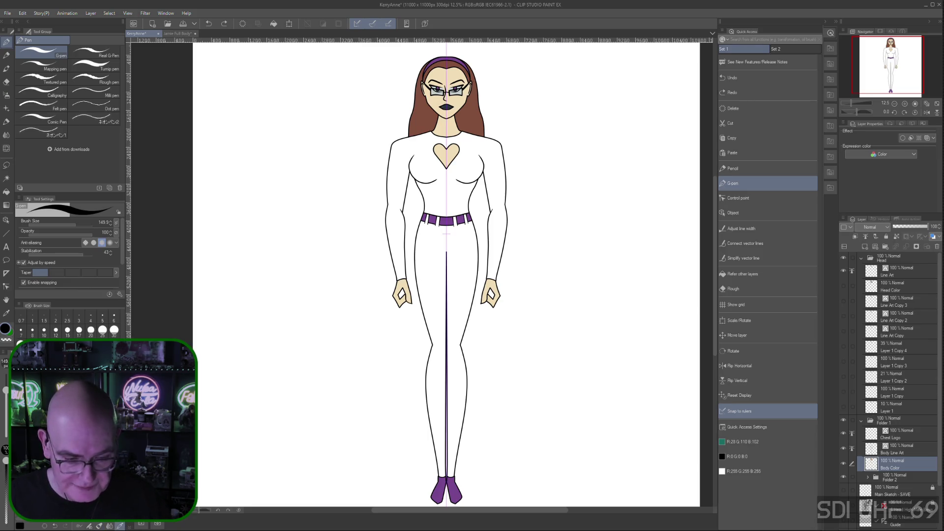
{"action": "left_click", "coordinate": [446, 220], "text": "alt"}
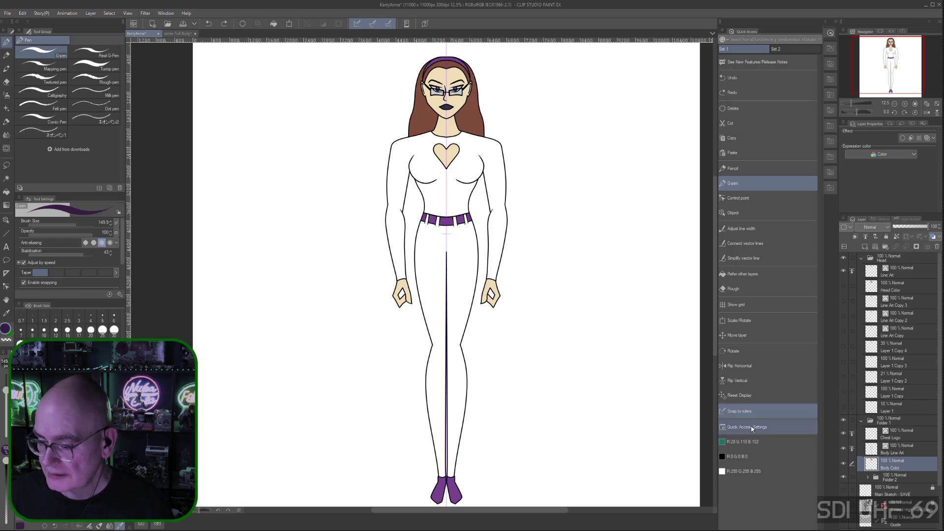
- Fill the trousers with purple using Refer other layers, then refill them near-black dark purple
{"action": "left_click", "coordinate": [754, 277]}
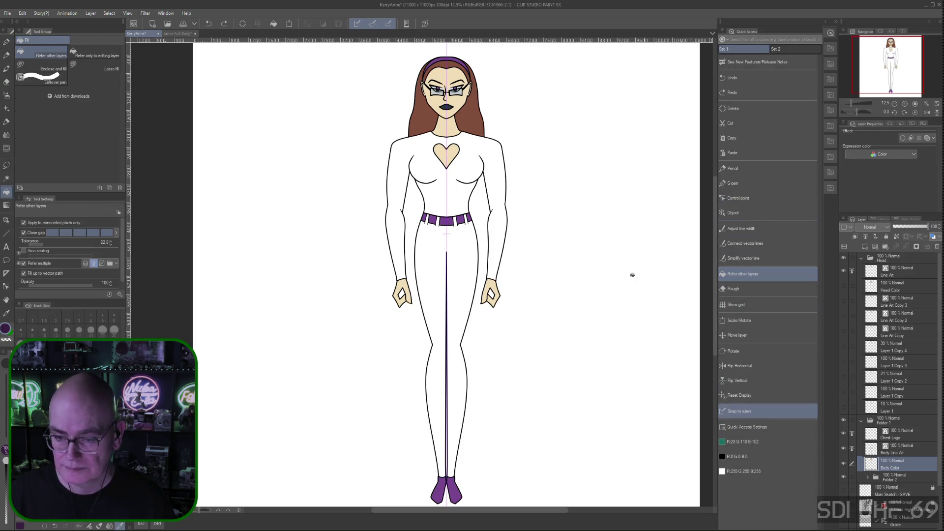
{"action": "left_click", "coordinate": [462, 316]}
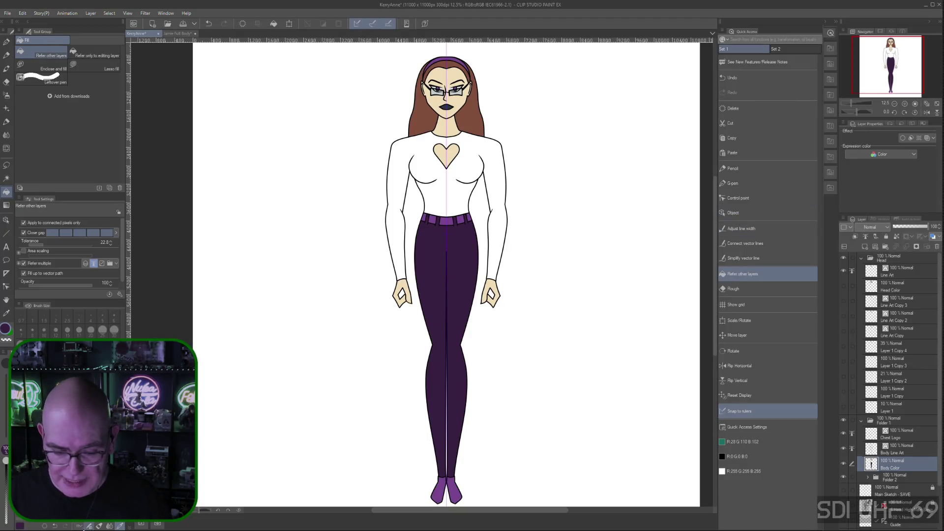
{"action": "left_click", "coordinate": [98, 525]}
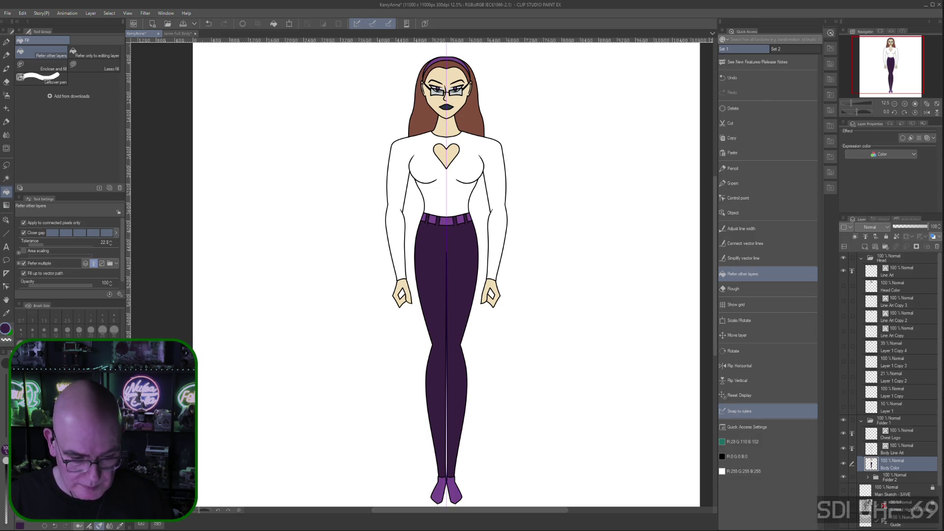
{"action": "key", "text": "alt"}
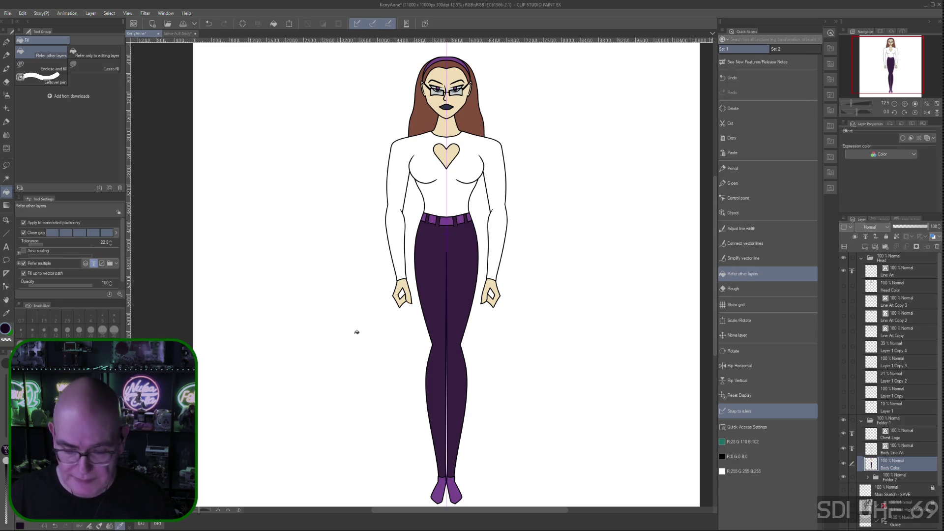
{"action": "left_click", "coordinate": [437, 281]}
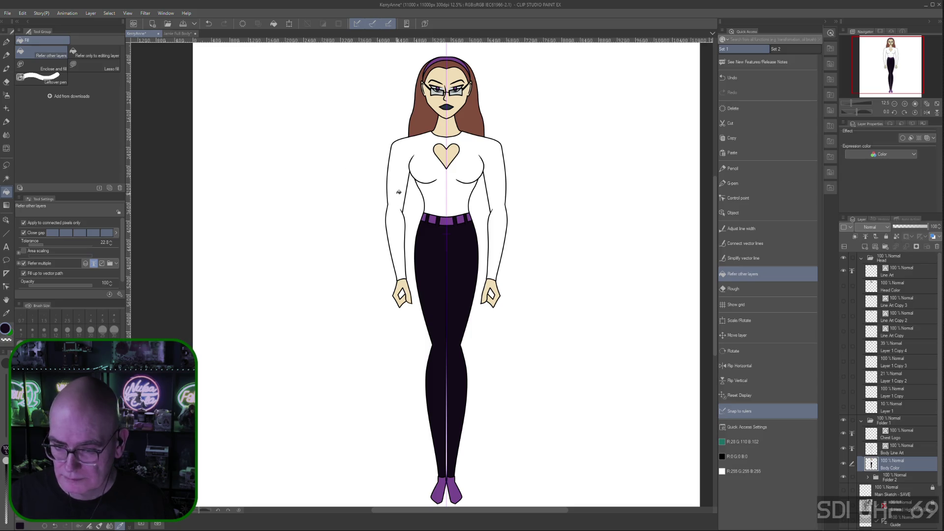
- Fill the top and sleeves, then refill torso, arms and legs with the sampled dark purple
{"action": "left_click", "coordinate": [423, 167]}
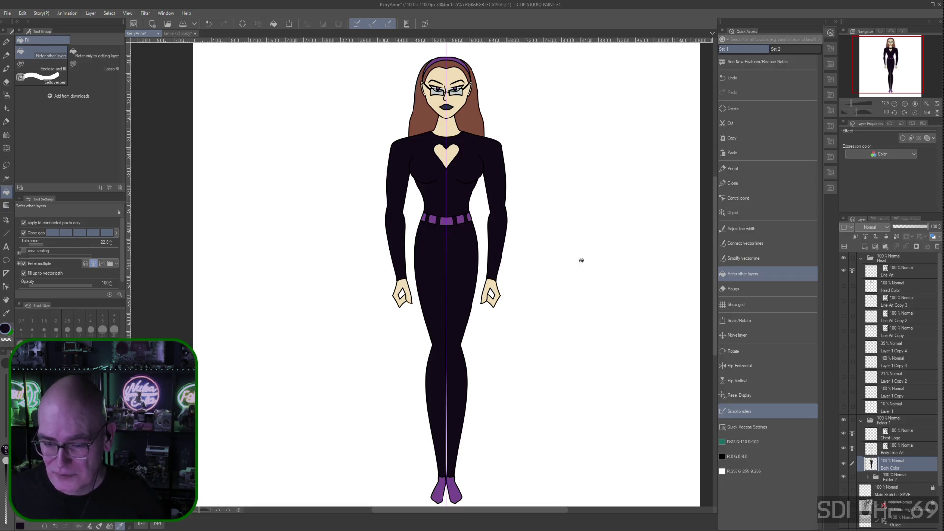
{"action": "left_click", "coordinate": [99, 525]}
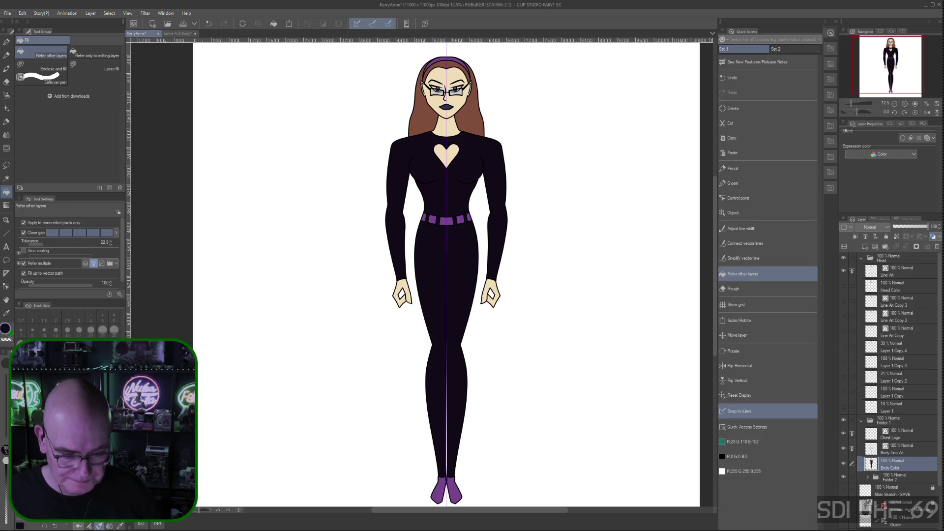
{"action": "left_click", "coordinate": [120, 525]}
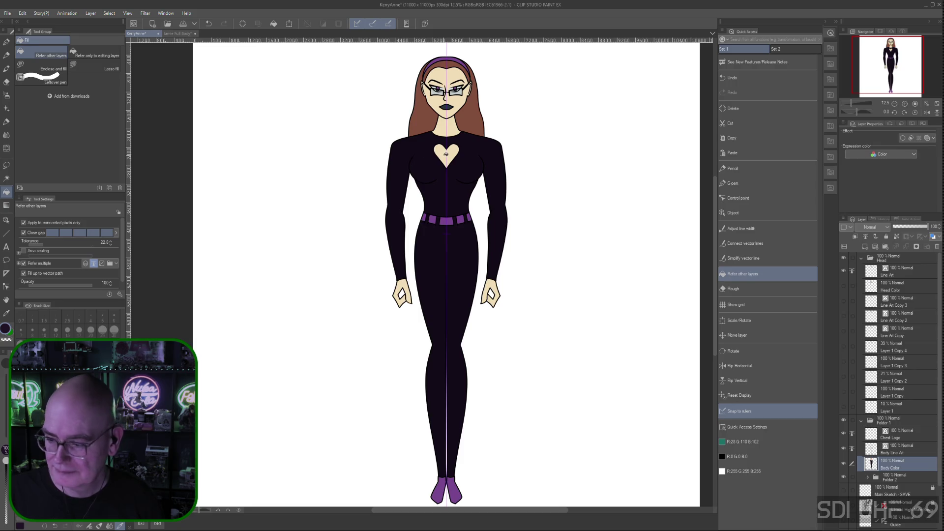
{"action": "left_click", "coordinate": [427, 163]}
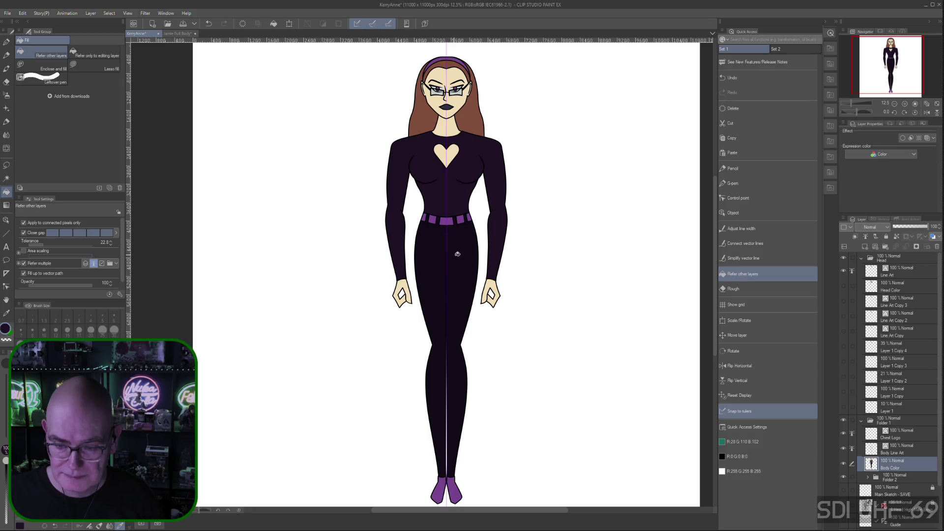
{"action": "left_click", "coordinate": [462, 303]}
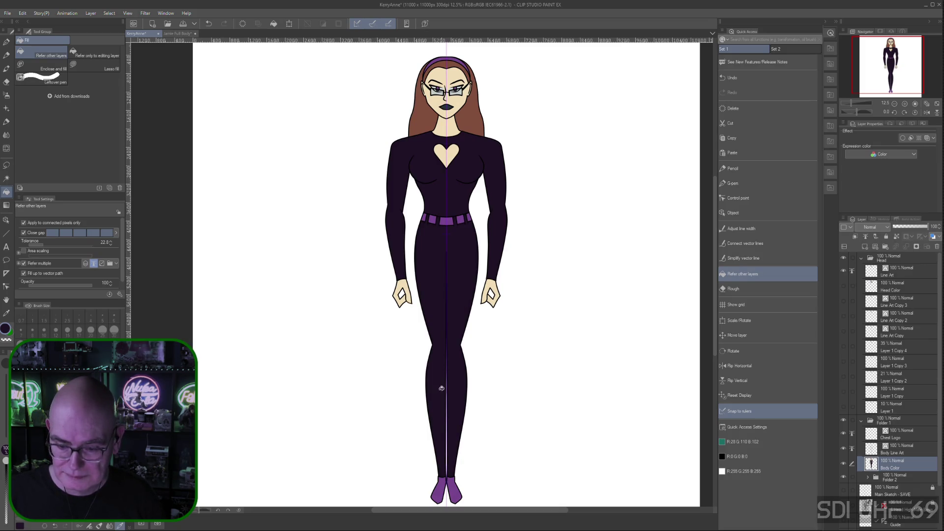
- Set the Paper layer colour to black (000000) and hide the symmetry ruler layer
{"action": "scroll", "coordinate": [939, 445], "scroll_direction": "down", "scroll_amount": 3}
{"action": "left_click", "coordinate": [879, 525]}
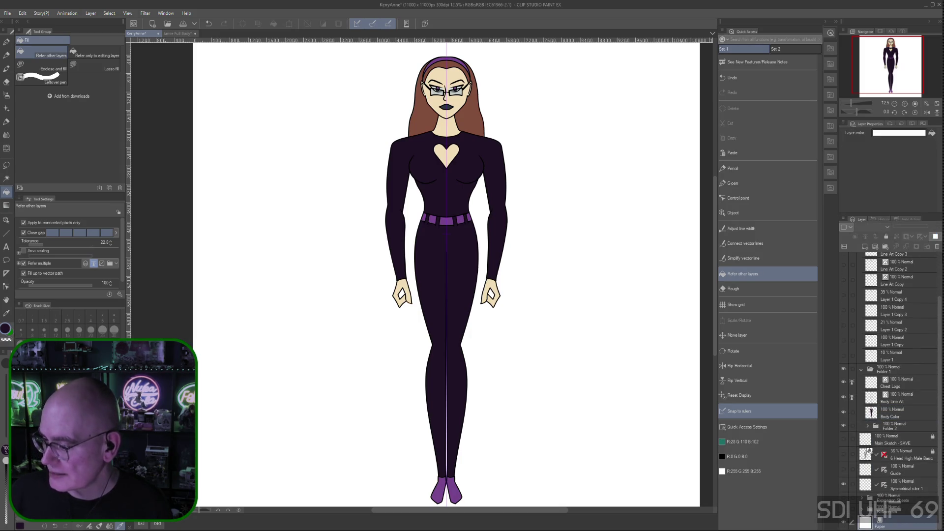
{"action": "left_click", "coordinate": [904, 133]}
{"action": "left_click_drag", "start_coordinate": [480, 280], "coordinate": [475, 289]}
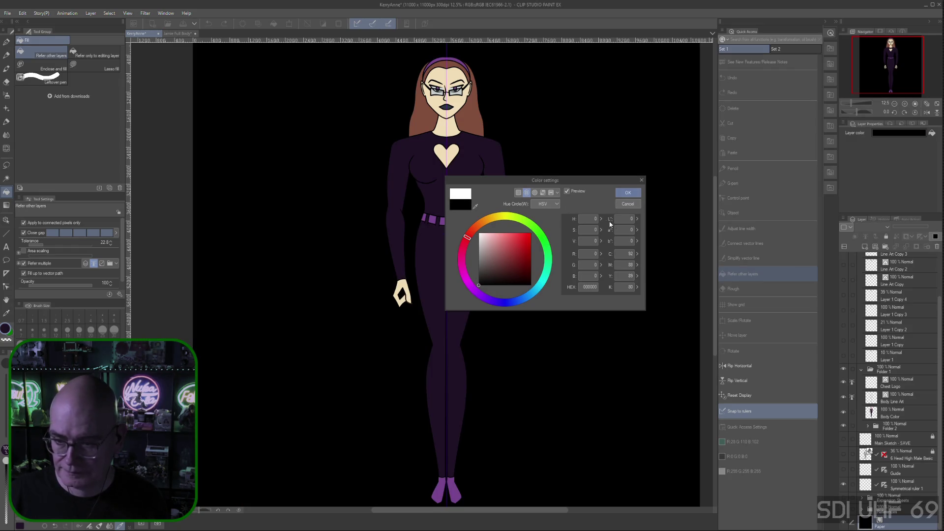
{"action": "left_click", "coordinate": [633, 196]}
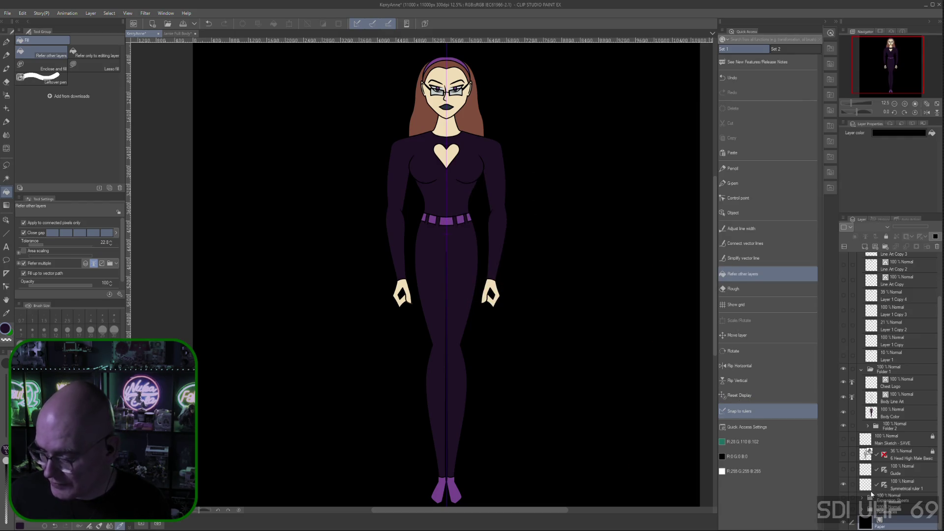
{"action": "left_click", "coordinate": [844, 486]}
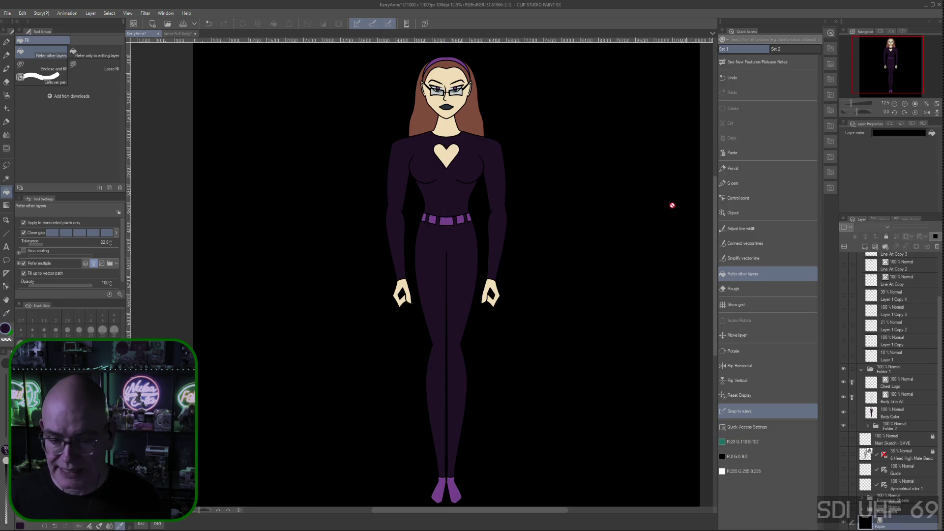
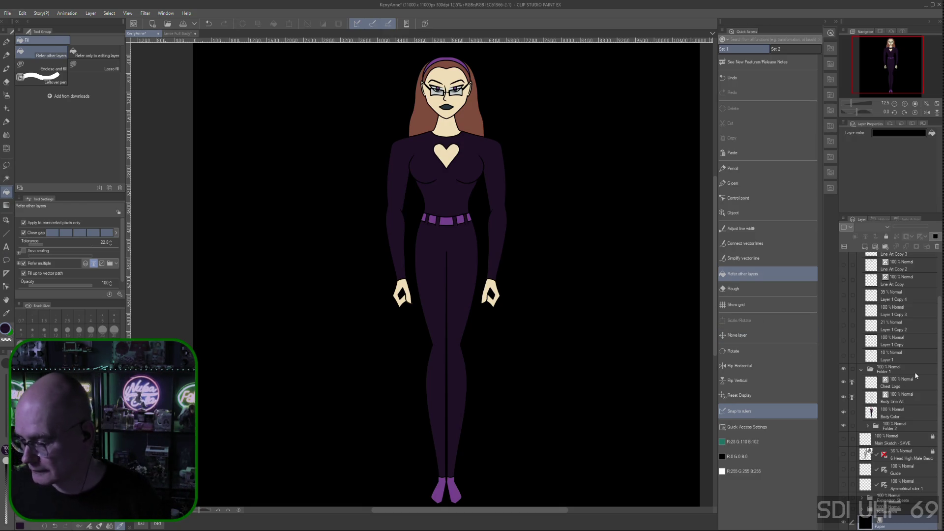
- Select the Chest Logo layer, zoom in on the chest and heart cutout, and show the symmetry ruler
{"action": "left_click", "coordinate": [900, 387]}
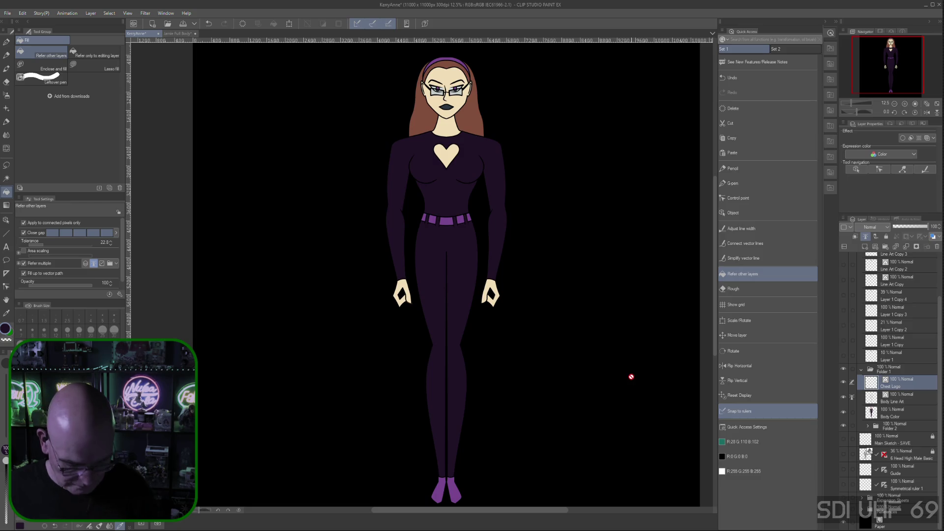
{"action": "scroll", "coordinate": [419, 274], "scroll_direction": "up", "scroll_amount": 3}
{"action": "scroll", "coordinate": [527, 158], "scroll_direction": "up", "scroll_amount": 1}
{"action": "key", "text": "space"}
{"action": "left_click_drag", "start_coordinate": [580, 109], "coordinate": [537, 365]}
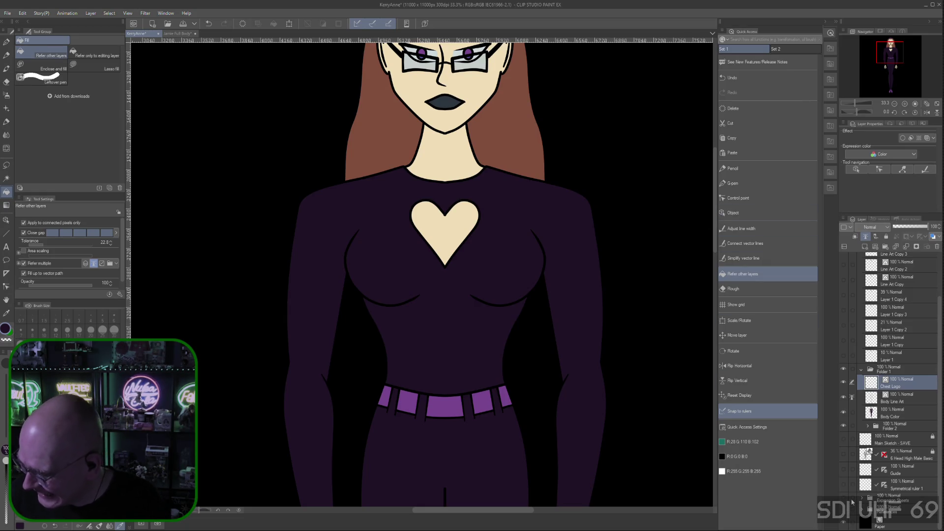
{"action": "left_click", "coordinate": [843, 486]}
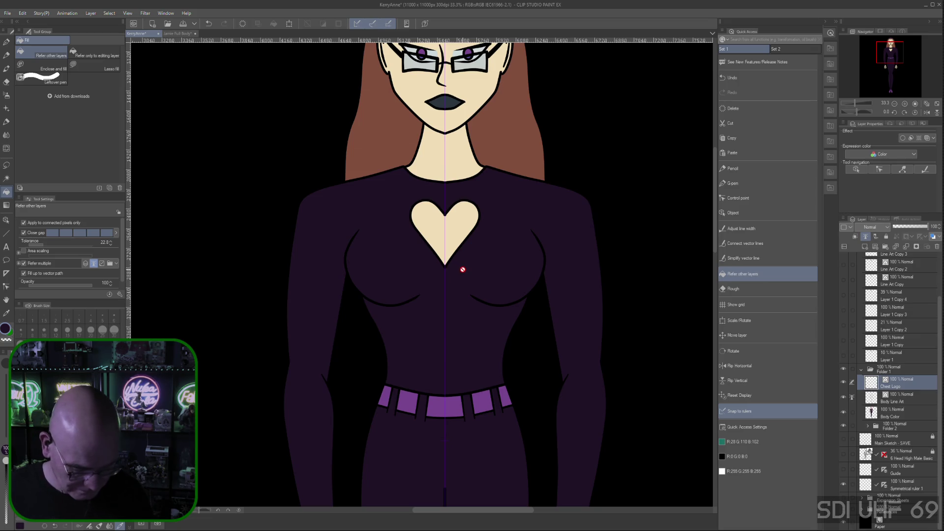
- Zoom closer on the chest, switch to Control point editing, and undo the last heart outline change
{"action": "key", "text": "ctrl+plus"}
{"action": "key", "text": "ctrl+plus"}
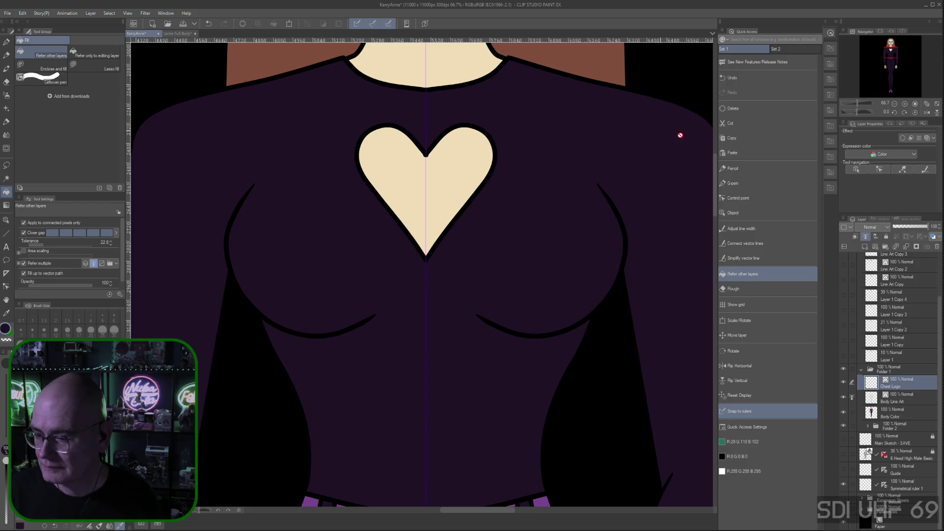
{"action": "left_click", "coordinate": [738, 198]}
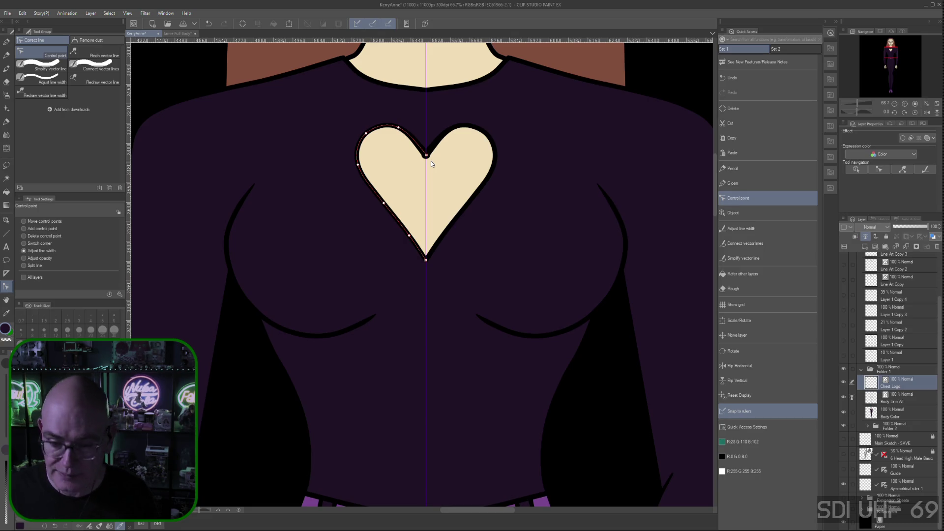
{"action": "key", "text": "ctrl+z"}
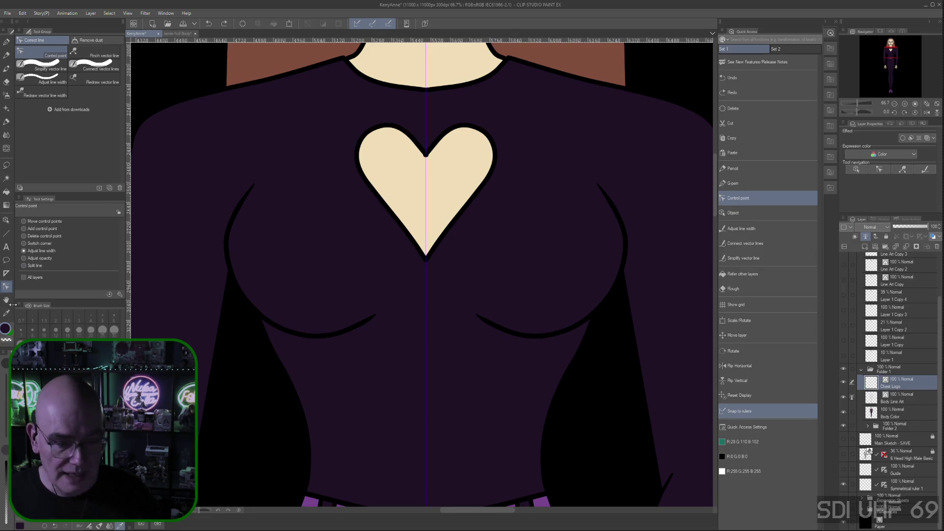
- Move a point on the heart outline, then re-widen the outline with a larger fixed line width
{"action": "left_click", "coordinate": [23, 221]}
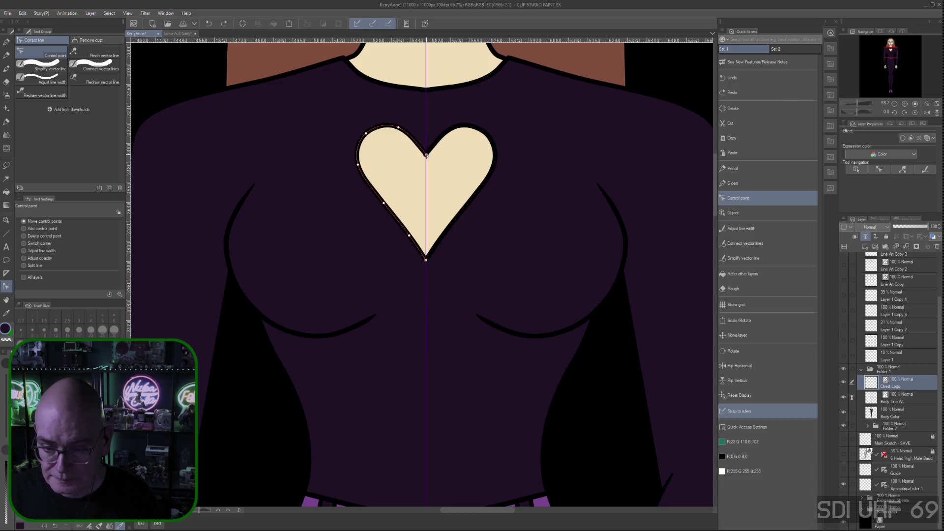
{"action": "left_click", "coordinate": [425, 156]}
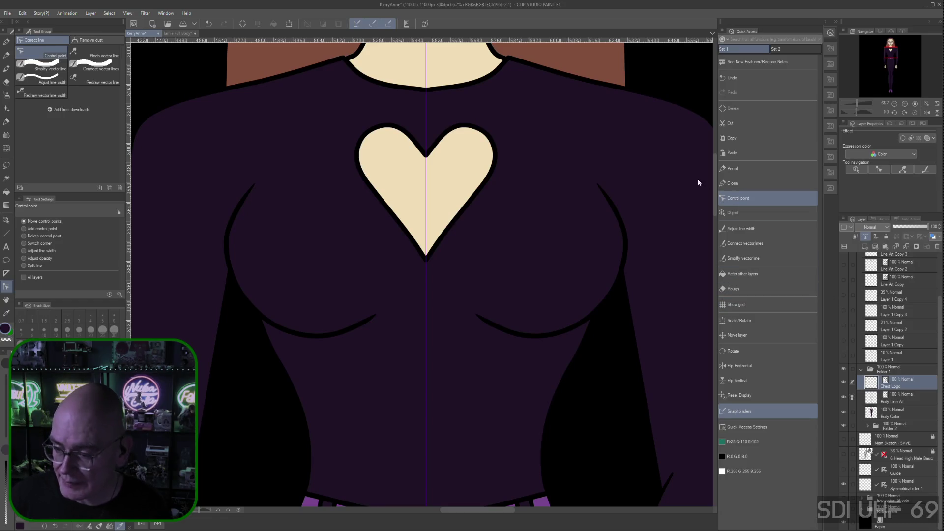
{"action": "left_click", "coordinate": [751, 228]}
{"action": "left_click", "coordinate": [111, 268]}
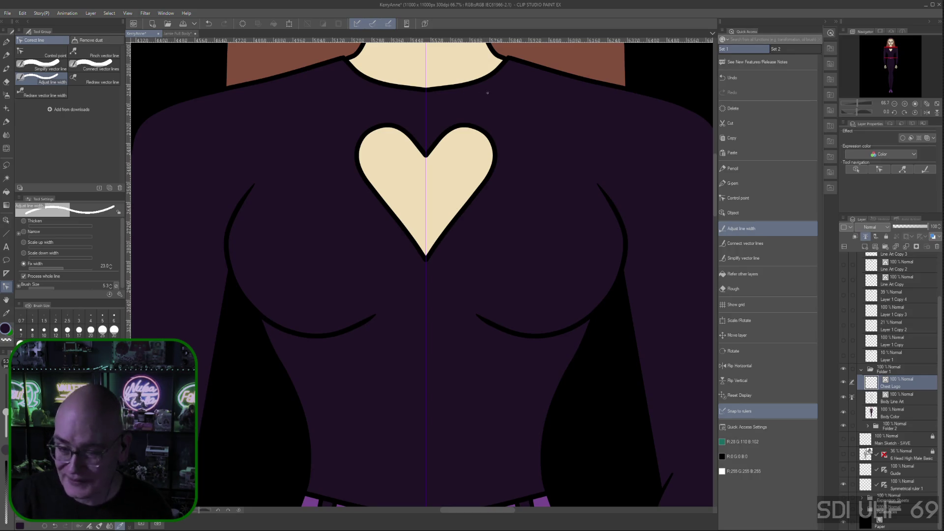
{"action": "left_click_drag", "start_coordinate": [405, 123], "coordinate": [455, 252]}
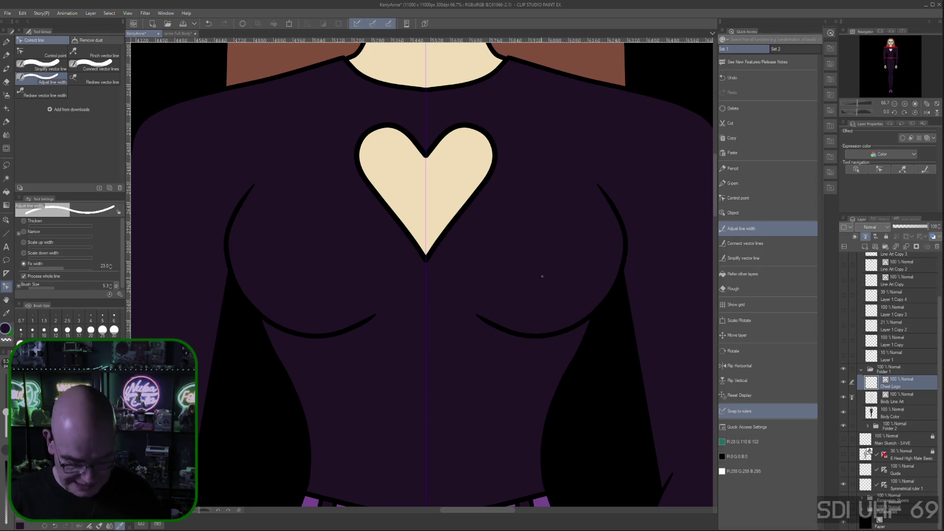
{"action": "key", "text": "ctrl+minus"}
{"action": "key", "text": "ctrl+minus"}
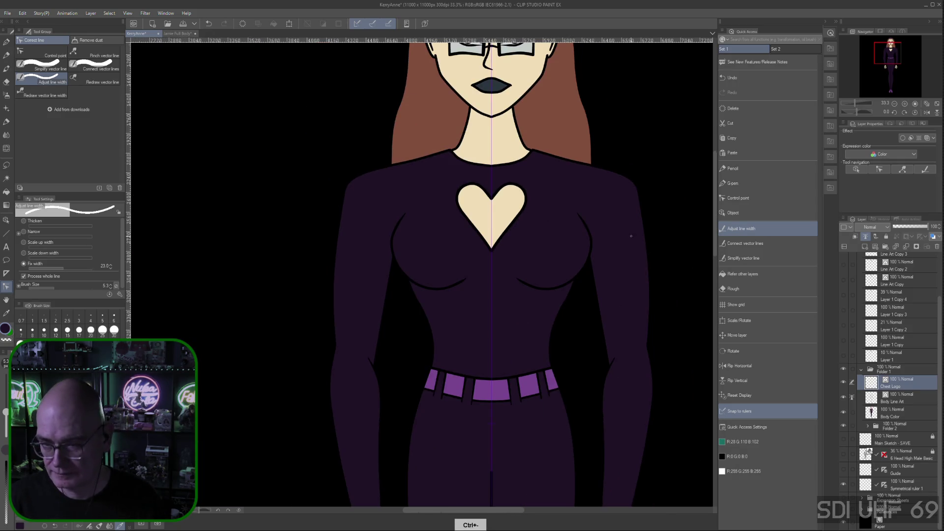
{"action": "key", "text": "ctrl+minus"}
{"action": "key", "text": "ctrl+minus"}
{"action": "key", "text": "ctrl+minus"}
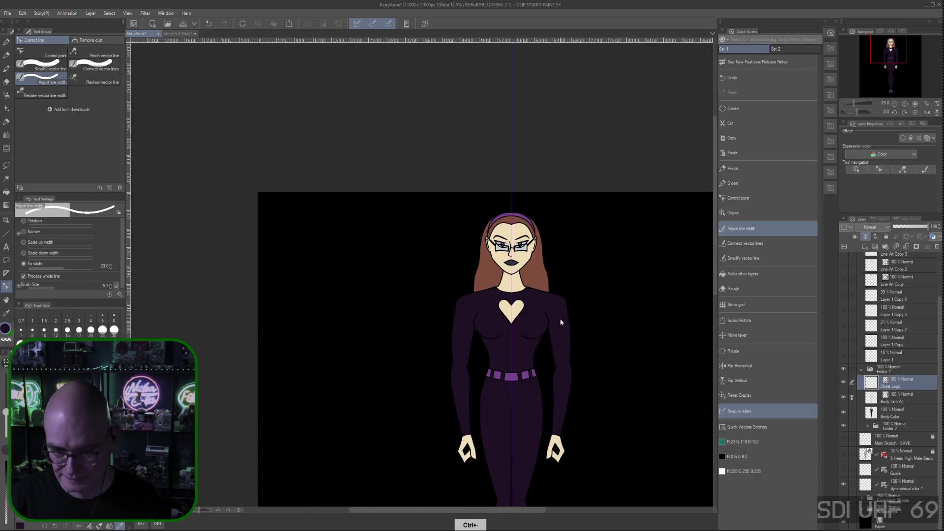
- Pan the view to show the whole figure down to the feet
{"action": "left_click_drag", "start_coordinate": [560, 322], "coordinate": [560, 266]}
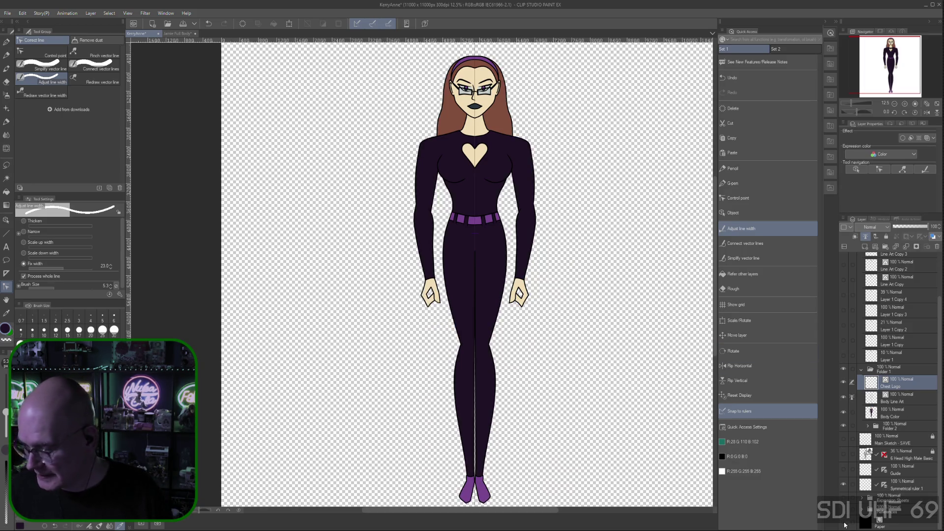
- Hide the black background to show transparency and save the drawing
{"action": "key", "text": "ctrl+z"}
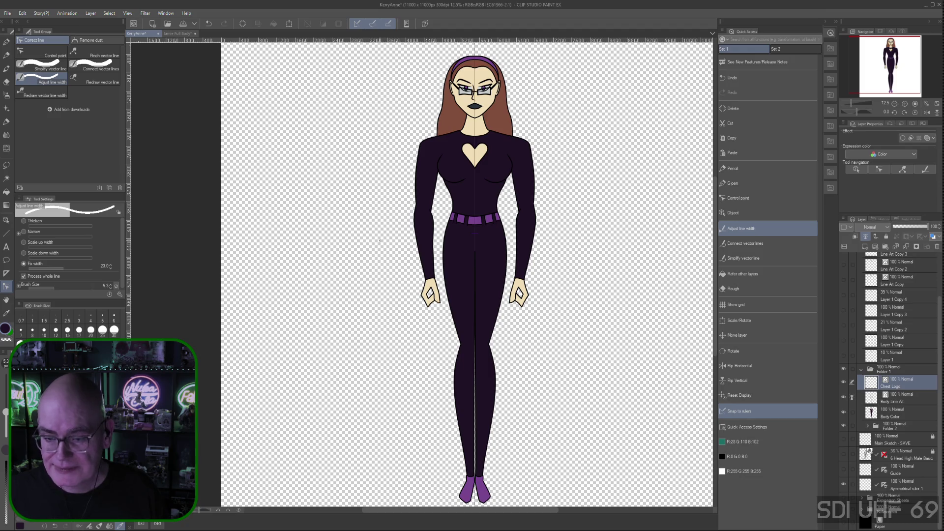
{"action": "left_click", "coordinate": [9, 14]}
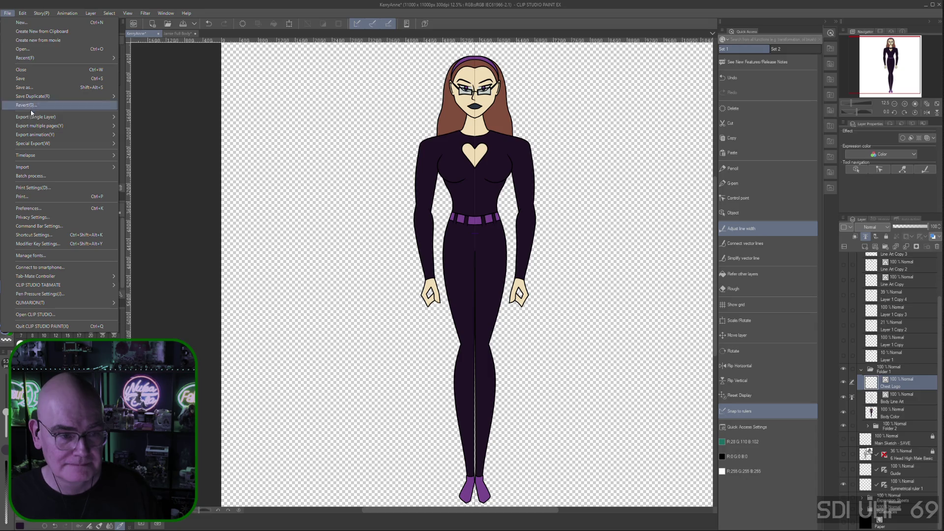
{"action": "mouse_move", "coordinate": [46, 116]}
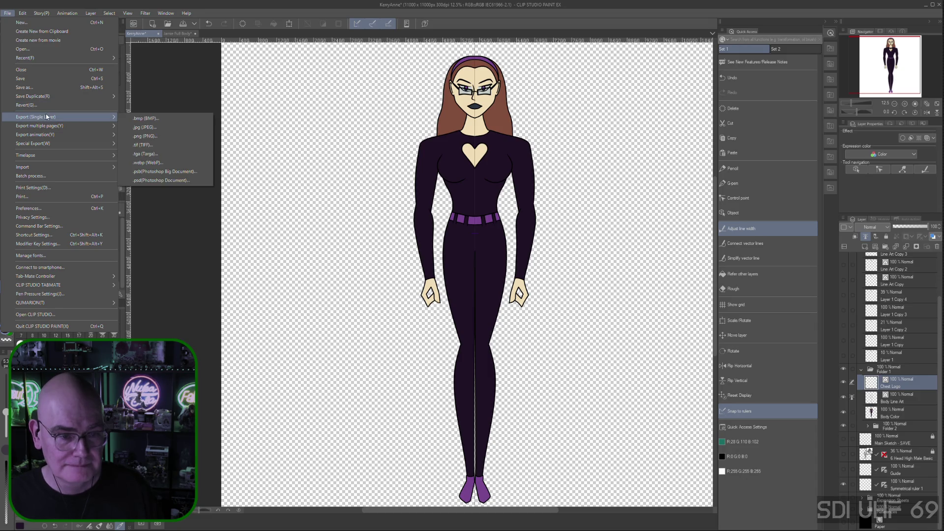
{"action": "left_click", "coordinate": [26, 79]}
- Start a single-layer PNG export of the image
{"action": "left_click", "coordinate": [8, 13]}
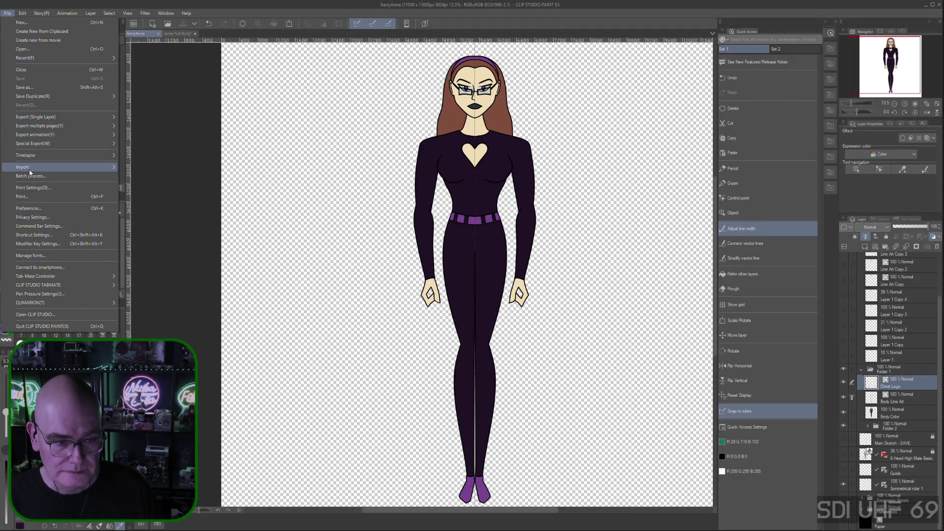
{"action": "mouse_move", "coordinate": [29, 168]}
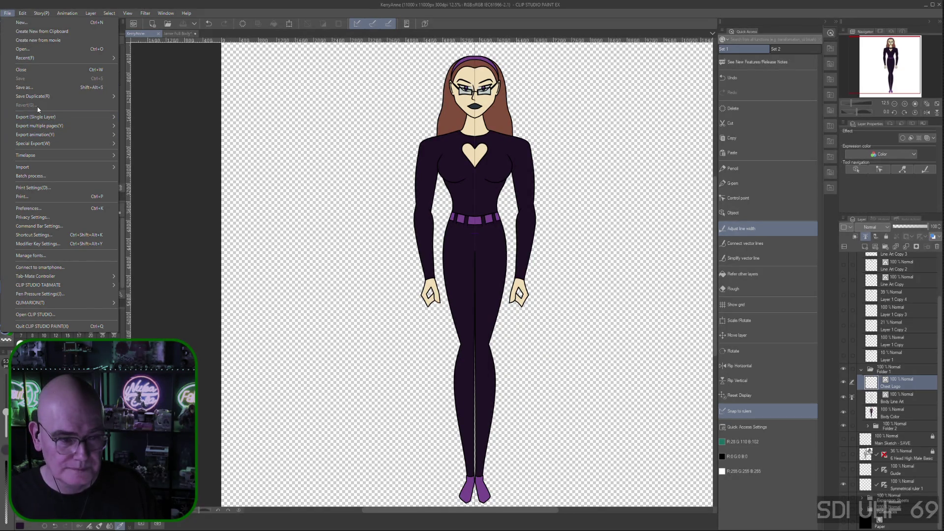
{"action": "mouse_move", "coordinate": [108, 117]}
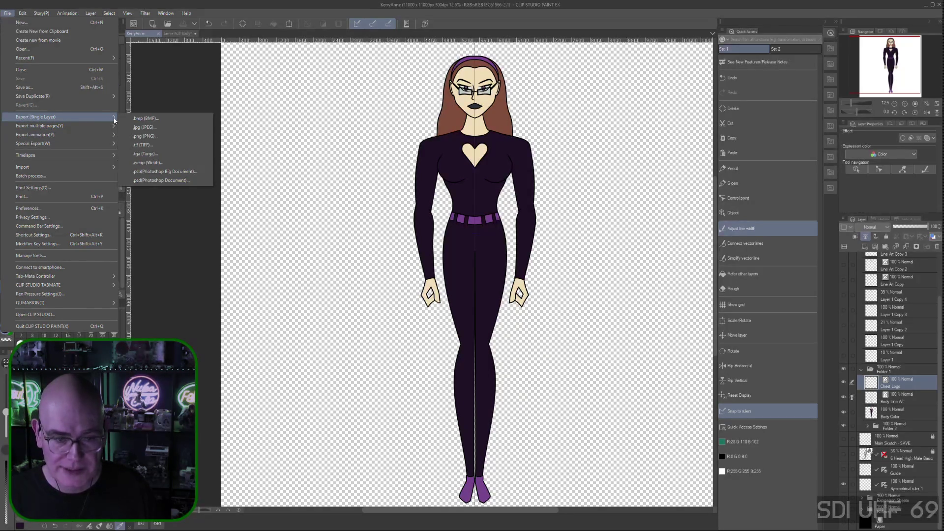
{"action": "left_click", "coordinate": [144, 141]}
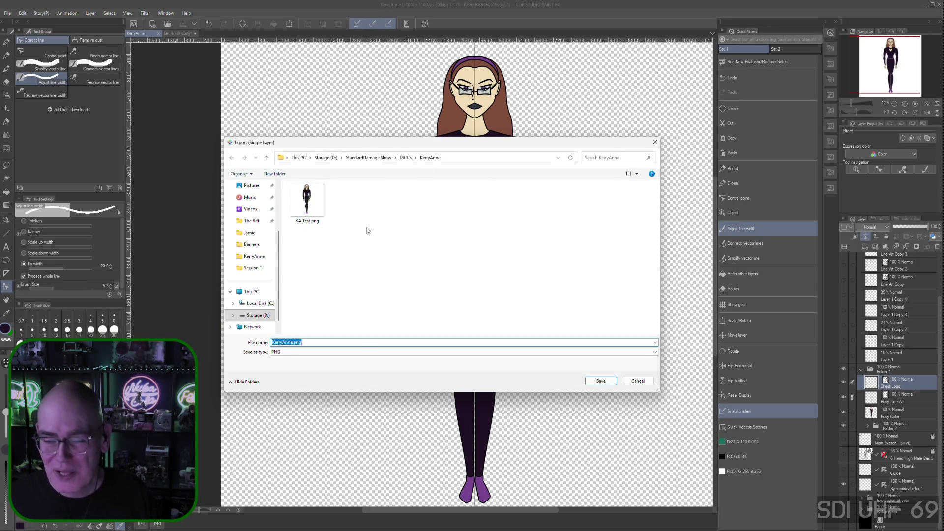
- Export the figure as PNG over KA Test.png, then switch to the Jamie Full Body document
{"action": "left_click", "coordinate": [313, 205]}
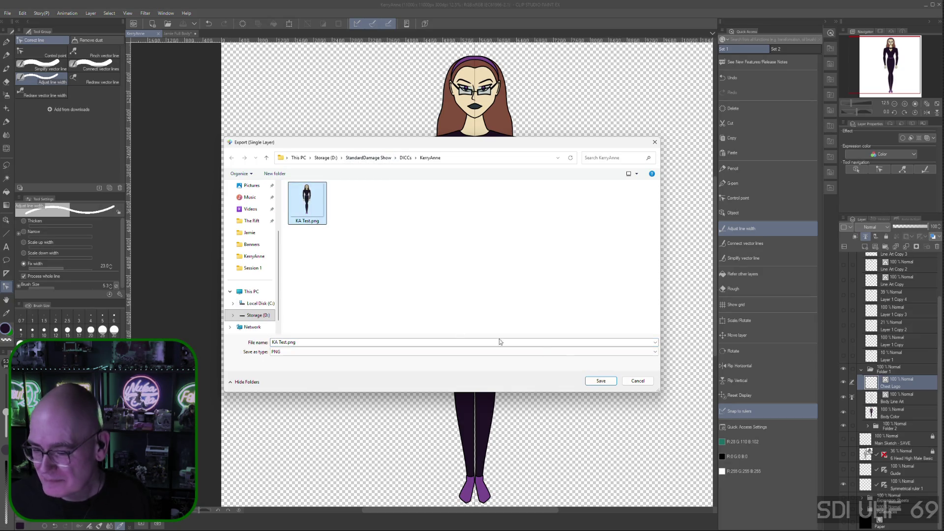
{"action": "left_click", "coordinate": [596, 385]}
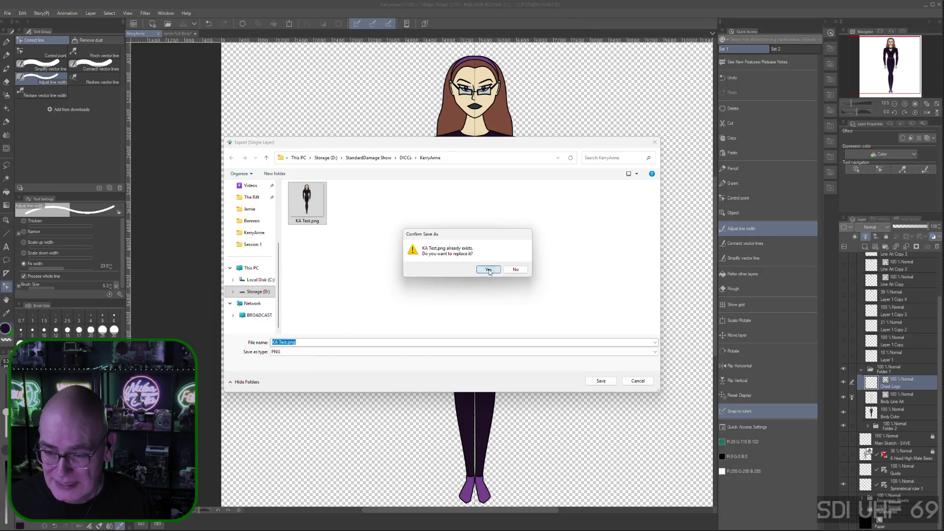
{"action": "left_click", "coordinate": [488, 269]}
{"action": "left_click", "coordinate": [361, 143]}
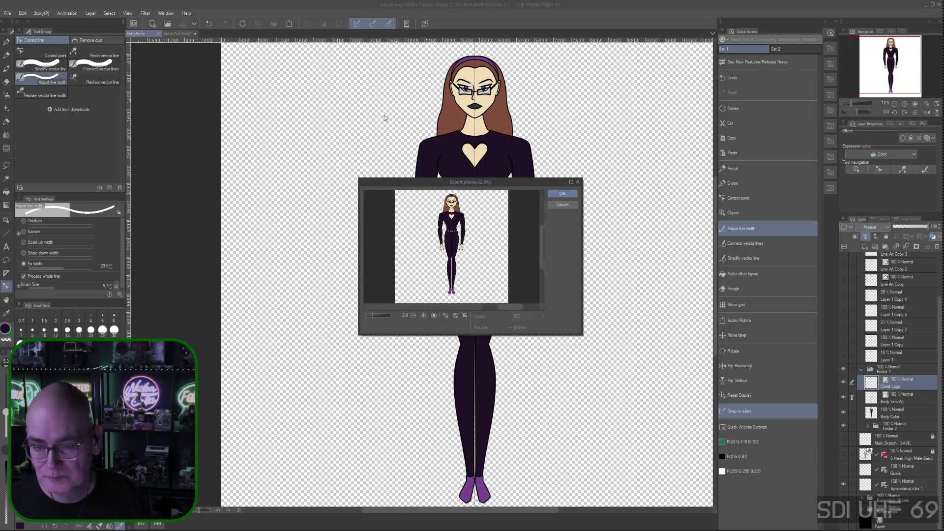
{"action": "left_click", "coordinate": [560, 194]}
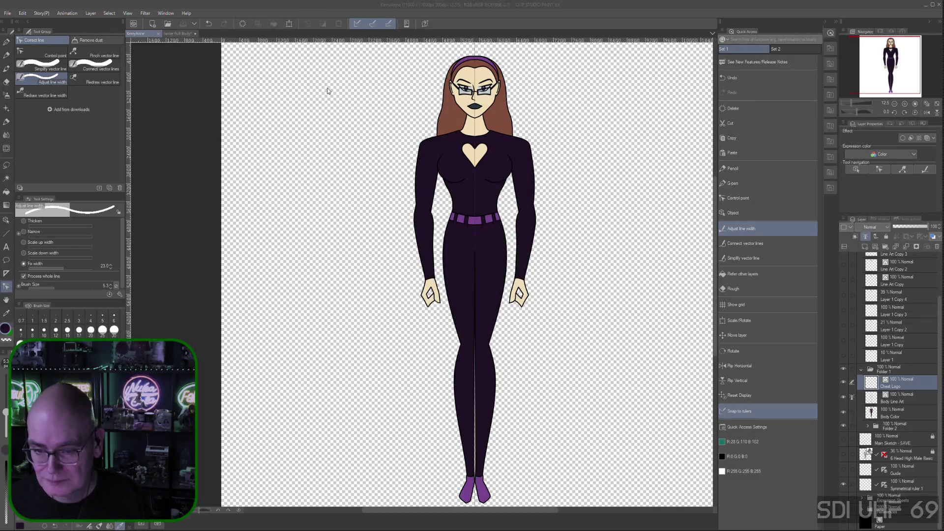
{"action": "left_click", "coordinate": [177, 34]}
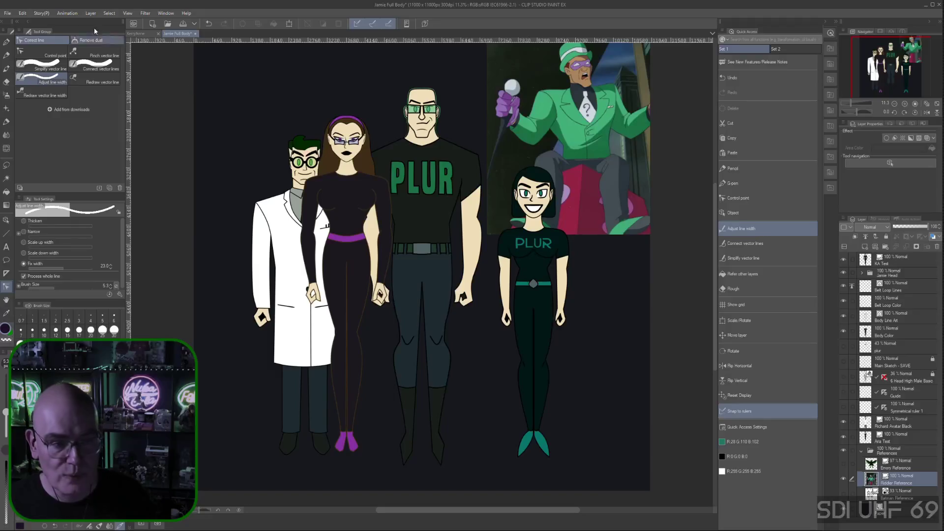
- Import KA Test.png from StandardDamage Show > DICCs > KerryAnne into the lineup
{"action": "left_click", "coordinate": [8, 14]}
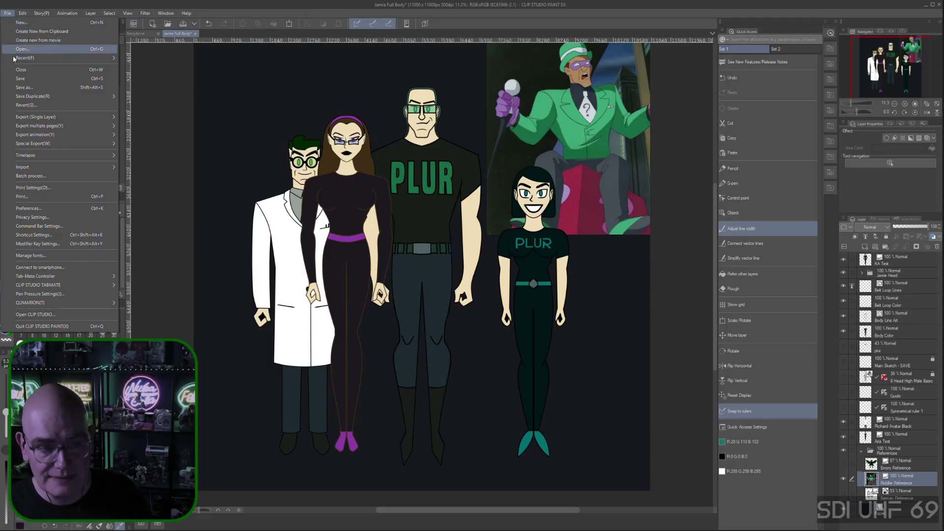
{"action": "mouse_move", "coordinate": [89, 167]}
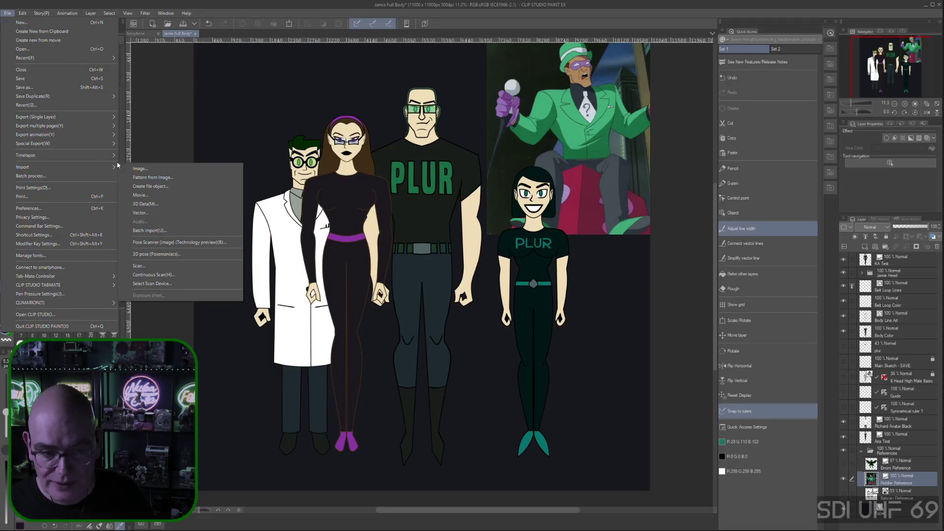
{"action": "left_click", "coordinate": [140, 169]}
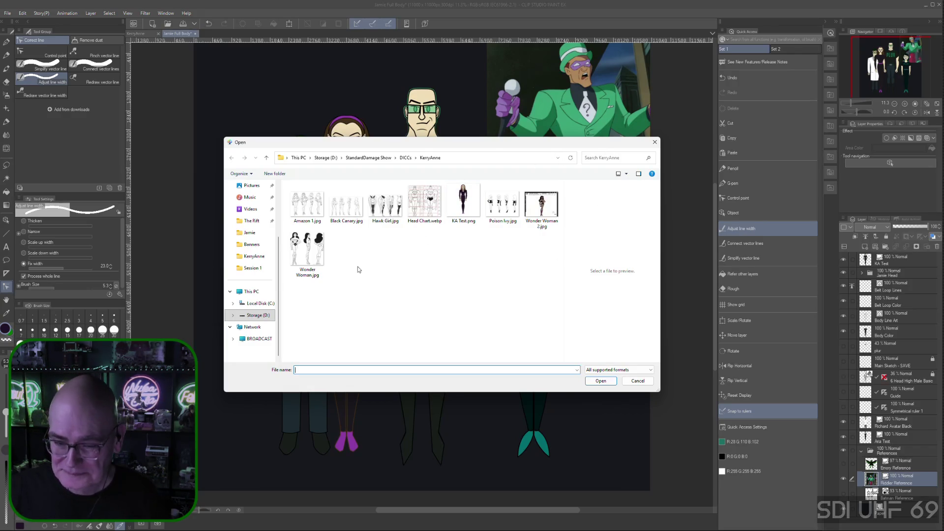
{"action": "left_click", "coordinate": [367, 158]}
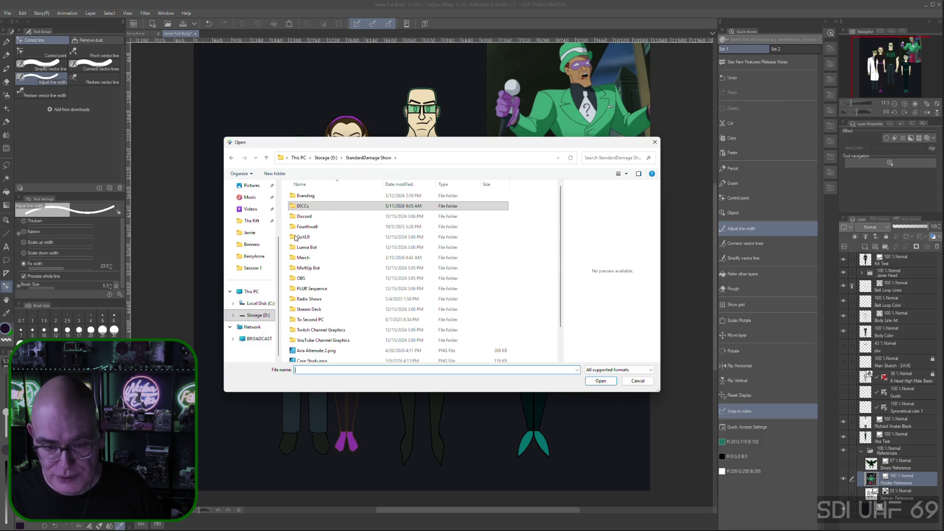
{"action": "double_click", "coordinate": [313, 206]}
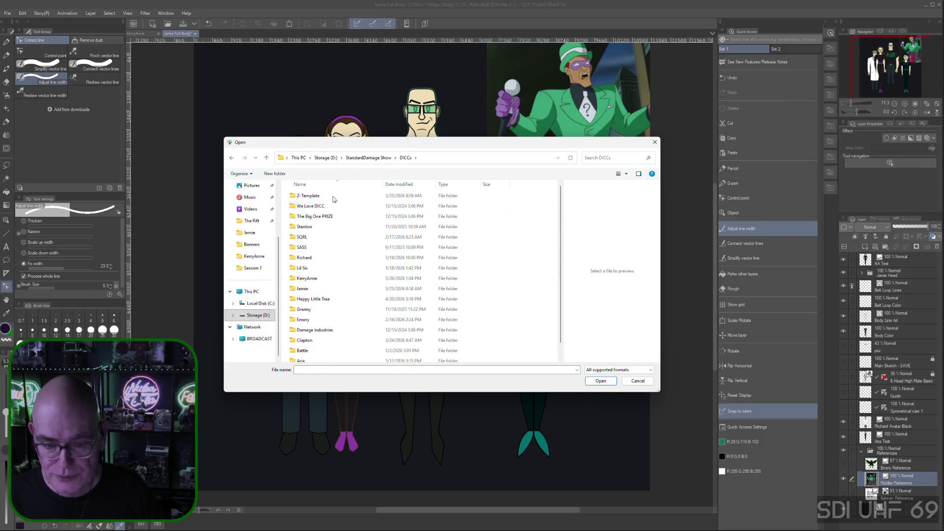
{"action": "double_click", "coordinate": [337, 278]}
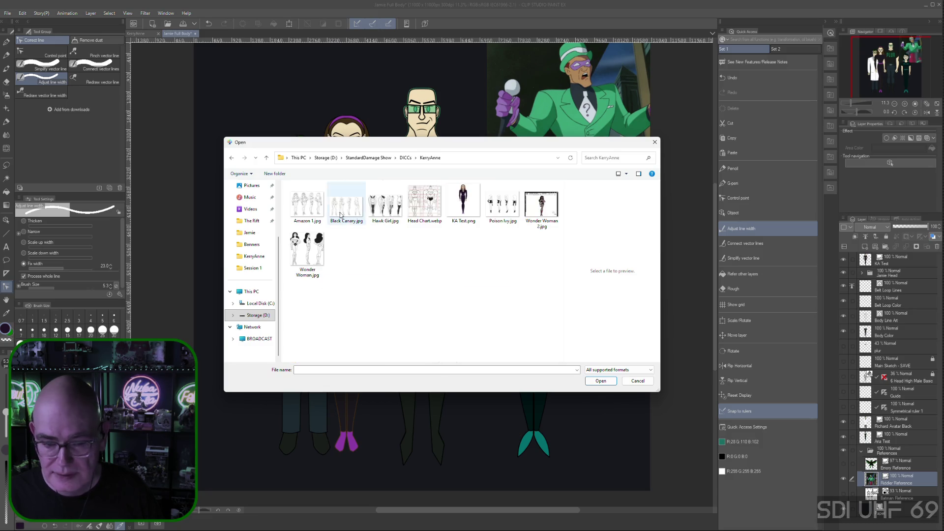
{"action": "left_click", "coordinate": [462, 202]}
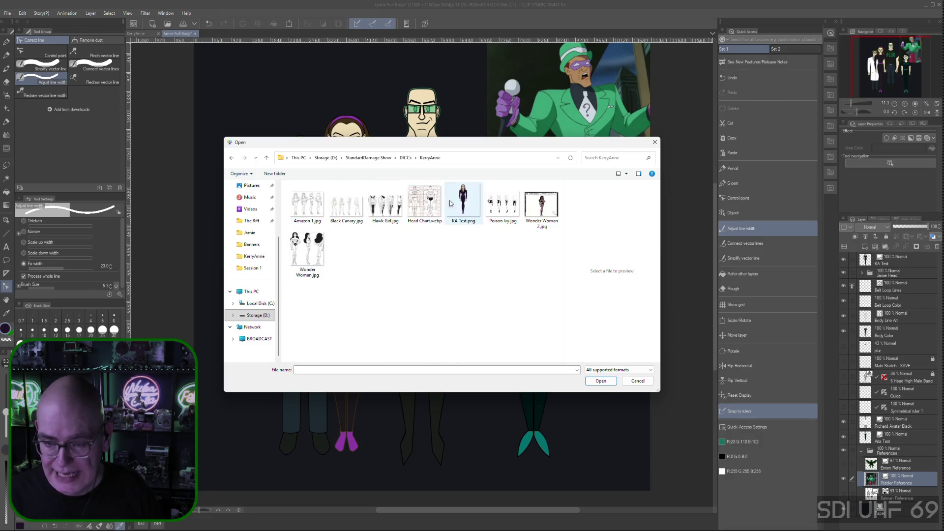
{"action": "left_click", "coordinate": [601, 381]}
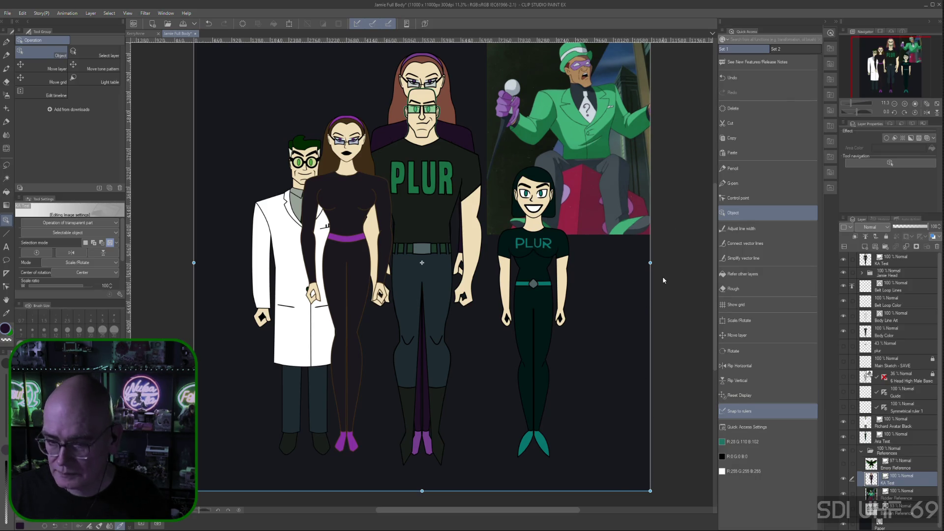
- Scale the imported woman to fit the lineup and move her KA Test layer higher in the stack
{"action": "left_click_drag", "start_coordinate": [650, 263], "coordinate": [516, 300]}
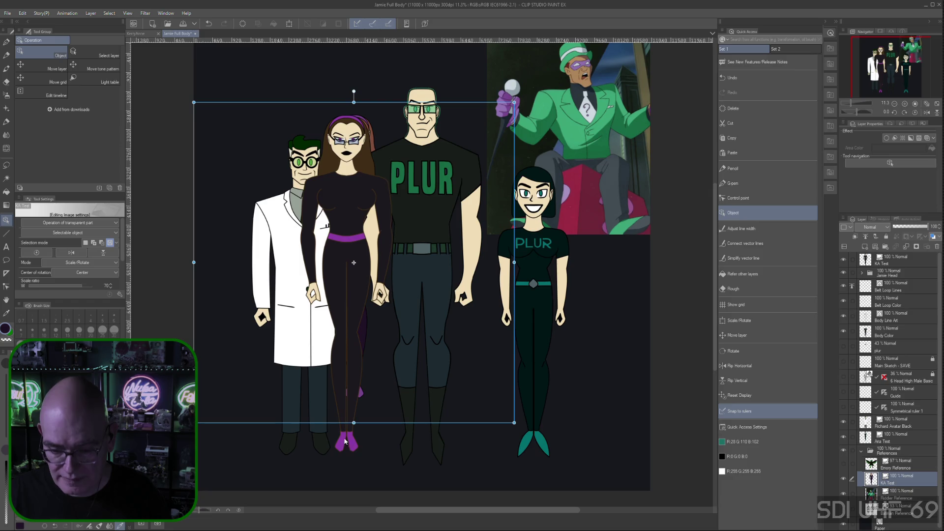
{"action": "left_click_drag", "start_coordinate": [353, 424], "coordinate": [341, 482]}
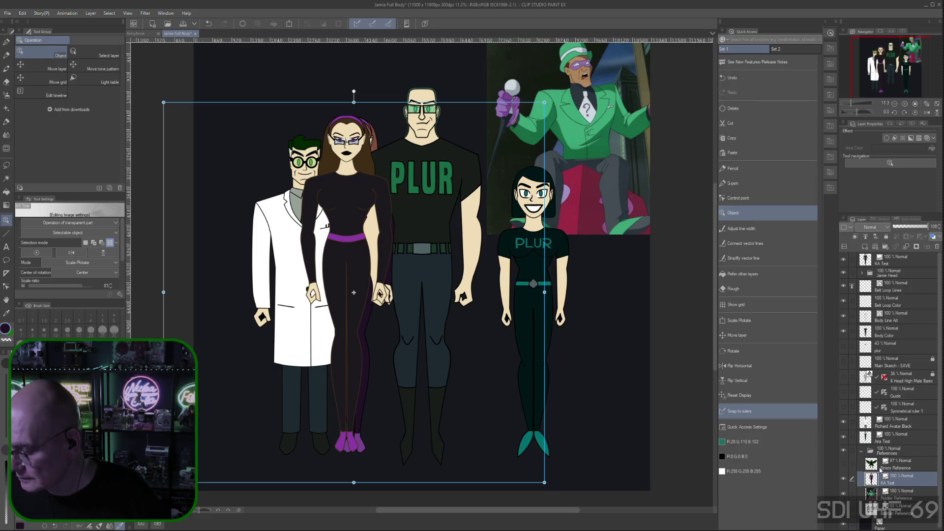
{"action": "mouse_move", "coordinate": [905, 487]}
{"action": "left_mouse_down"}
{"action": "mouse_move", "coordinate": [905, 301]}
{"action": "mouse_move", "coordinate": [868, 275]}
{"action": "left_mouse_up"}
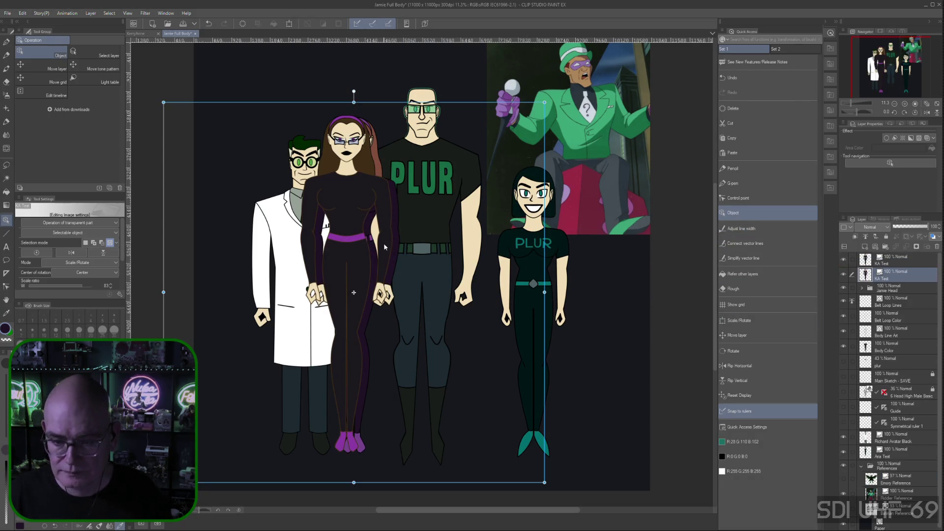
{"action": "left_click", "coordinate": [902, 261]}
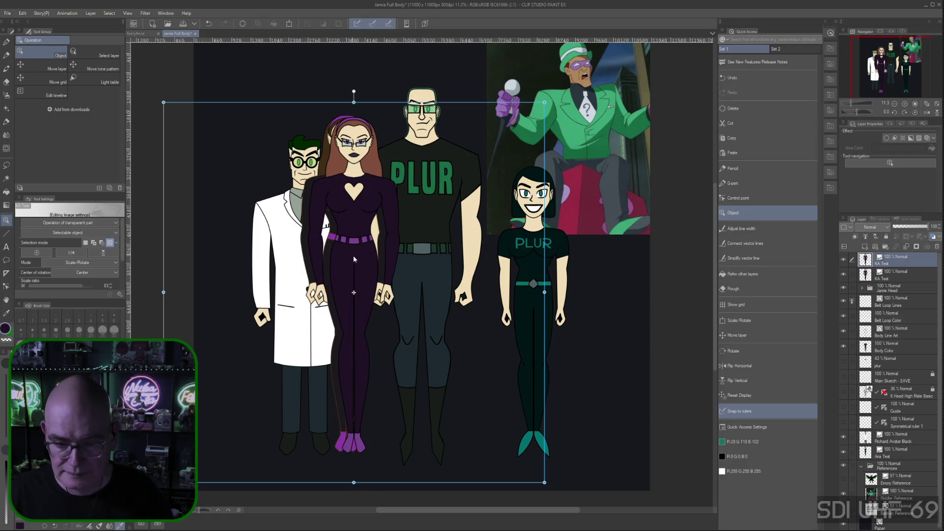
- Nudge the new woman figure into position beside the tall man
{"action": "left_click_drag", "start_coordinate": [364, 258], "coordinate": [358, 263]}
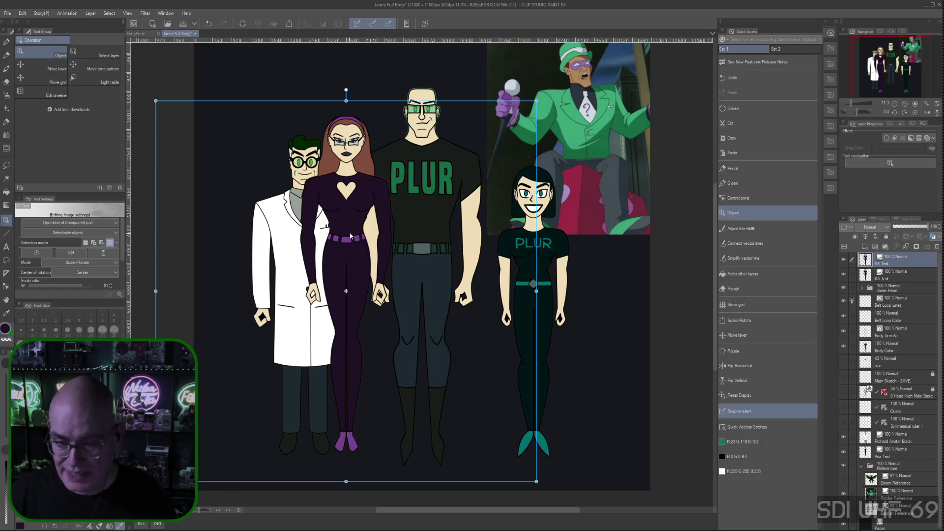
{"action": "left_click_drag", "start_coordinate": [349, 236], "coordinate": [347, 235]}
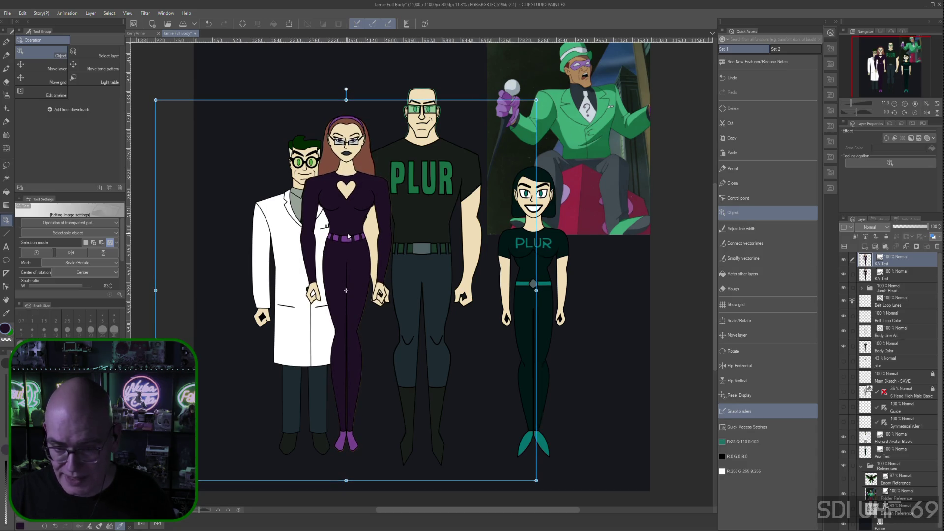
{"action": "left_click_drag", "start_coordinate": [347, 236], "coordinate": [348, 236]}
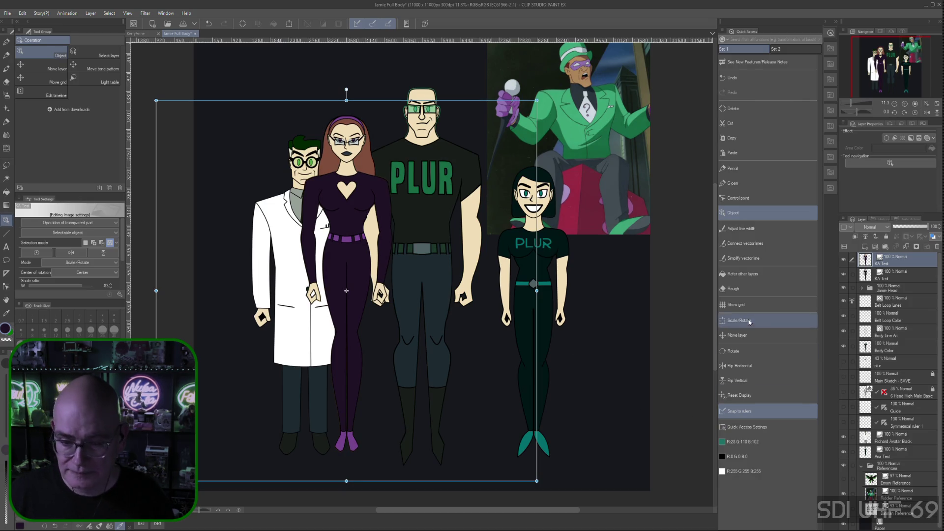
{"action": "left_click", "coordinate": [898, 280]}
- Delete the older KA Test layer and hide the Riddler reference, lab-coat and teal-haired characters
{"action": "right_click", "coordinate": [905, 276]}
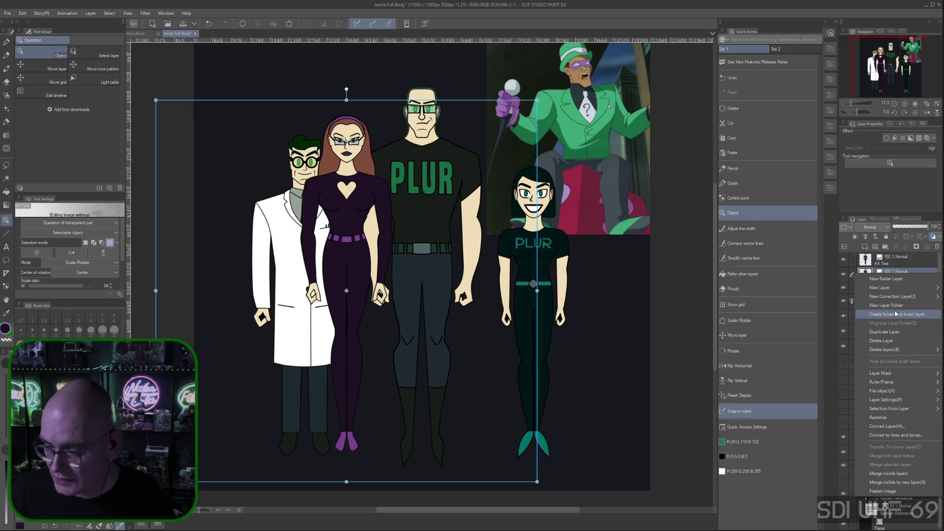
{"action": "left_click", "coordinate": [888, 342]}
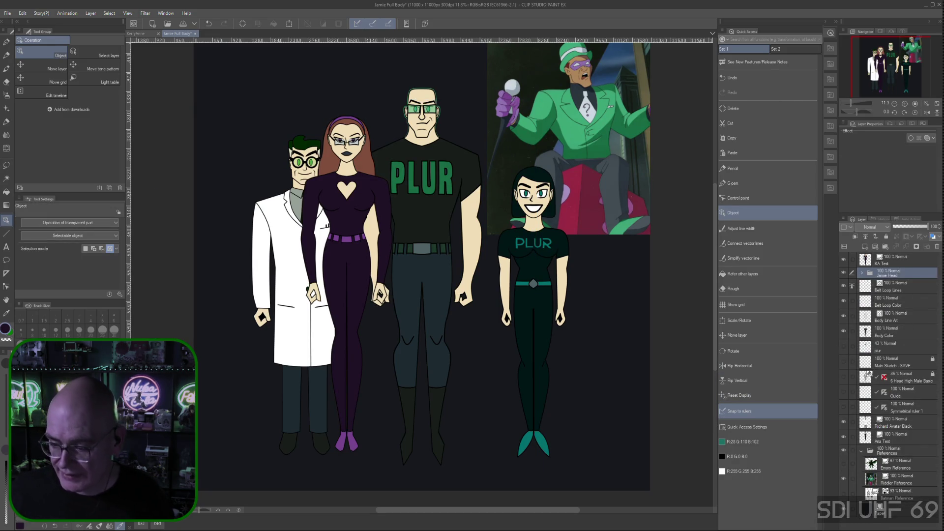
{"action": "left_click", "coordinate": [847, 479]}
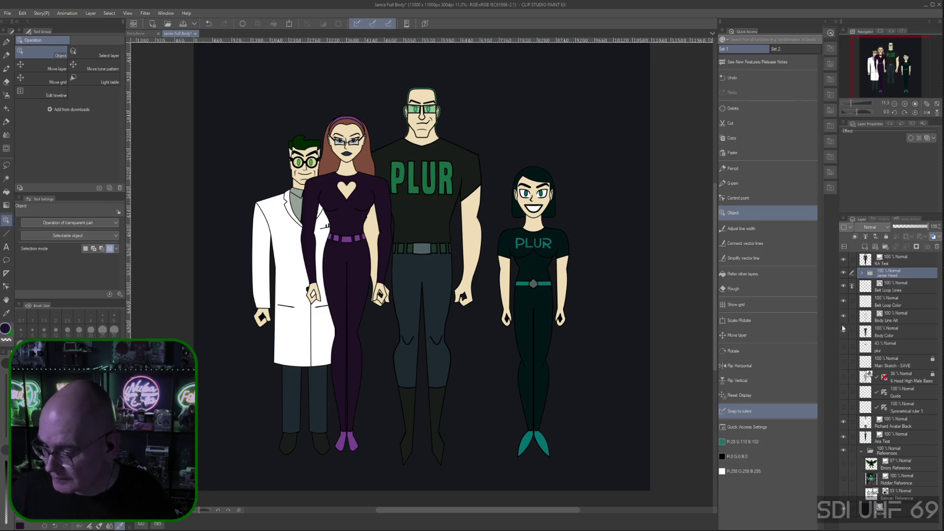
{"action": "left_click", "coordinate": [843, 423]}
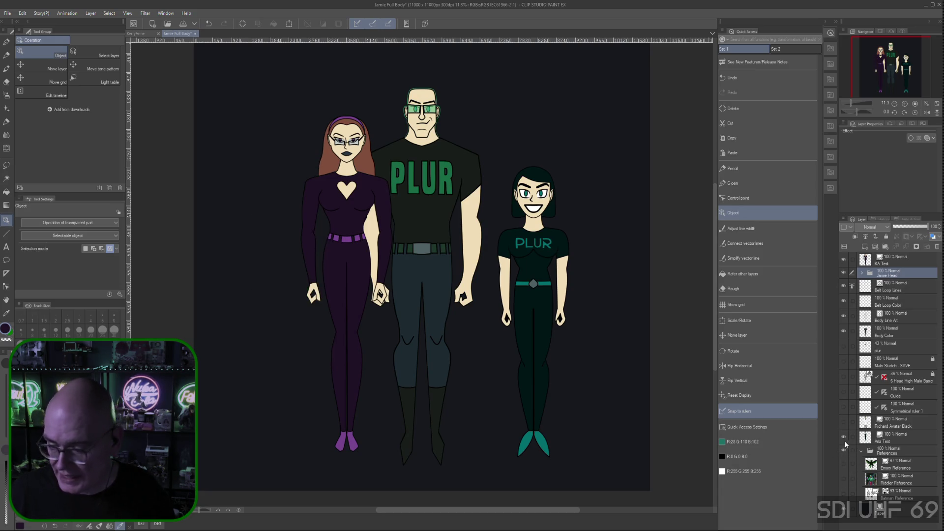
{"action": "left_click", "coordinate": [843, 437]}
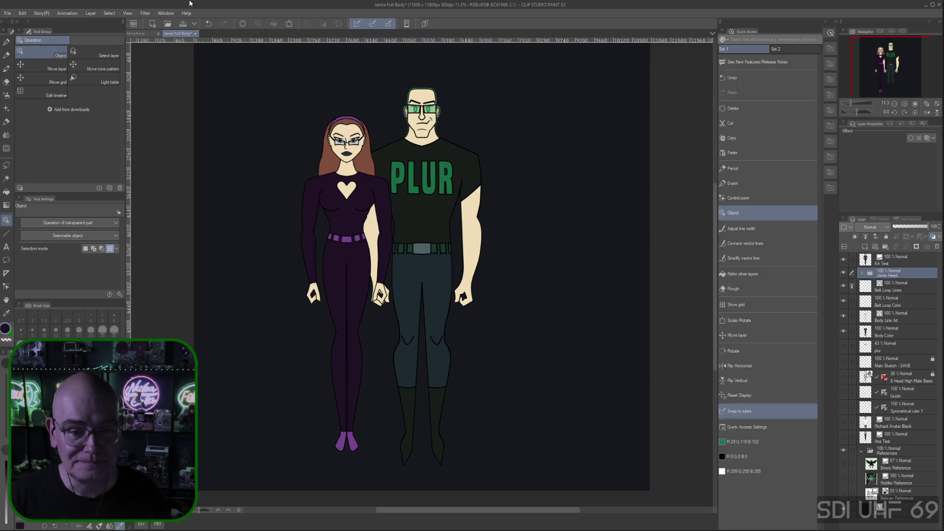
- Switch back to the KerryAnne document after reviewing the lineup
{"action": "left_click", "coordinate": [148, 36]}
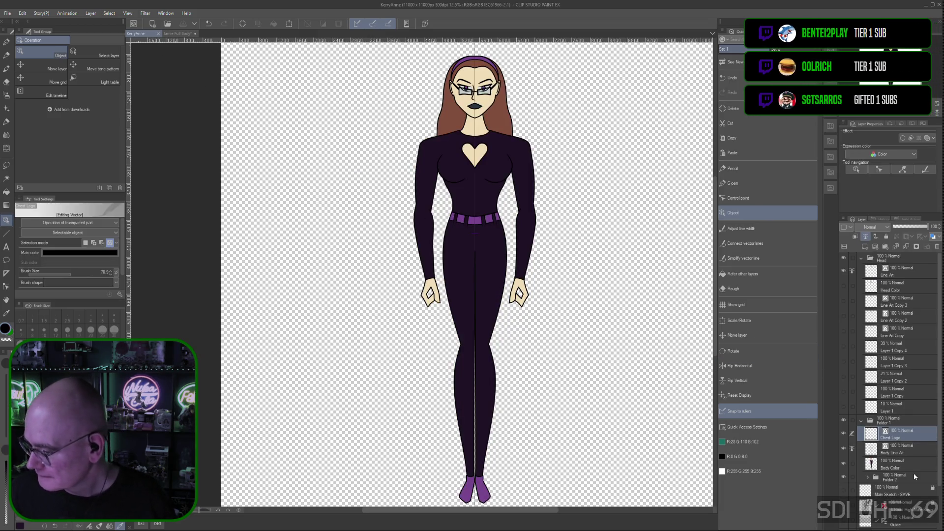
- Target the Body Line Art layer and hide the Body Color layer so only black line art shows
{"action": "left_click", "coordinate": [910, 450]}
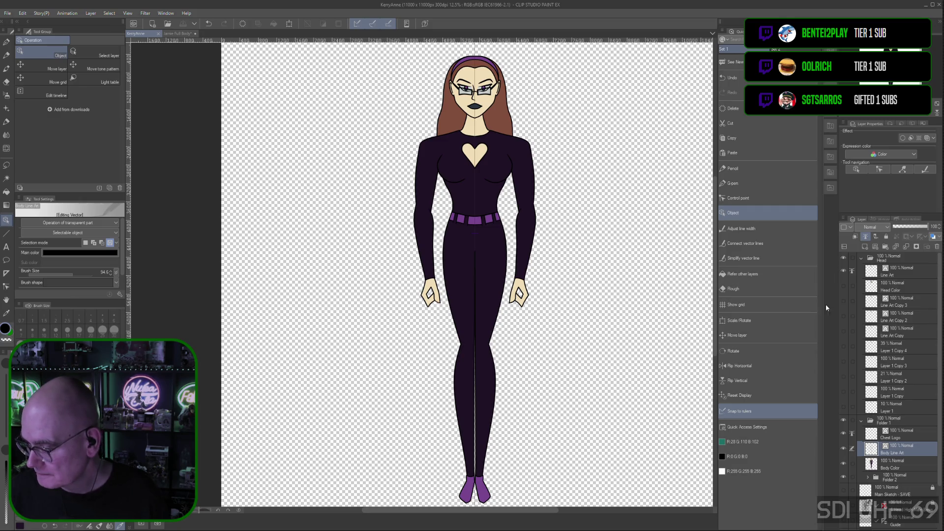
{"action": "left_click", "coordinate": [843, 462]}
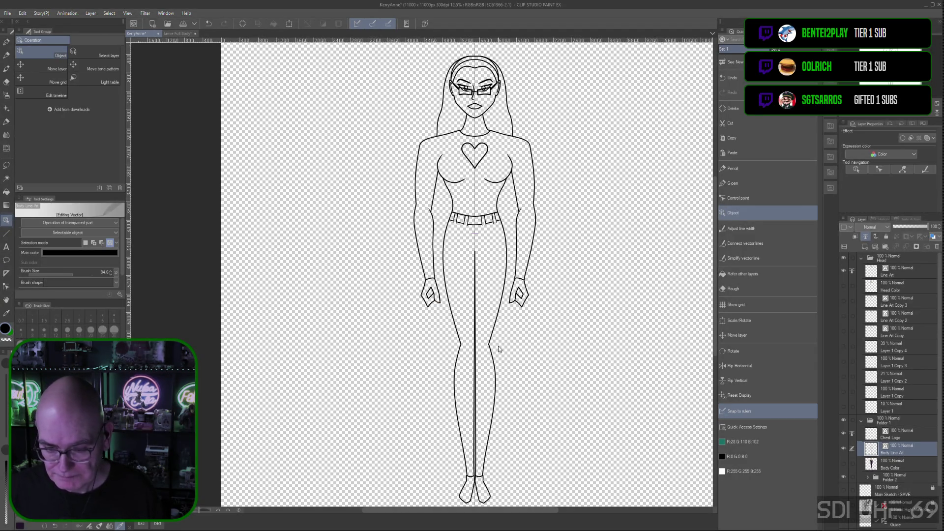
{"action": "scroll", "coordinate": [497, 346], "scroll_direction": "up", "scroll_amount": 2}
- Zoom to the knees and draw mirrored crease strokes on both knees with the G-pen
{"action": "key", "text": "space"}
{"action": "left_click_drag", "start_coordinate": [518, 377], "coordinate": [552, 293]}
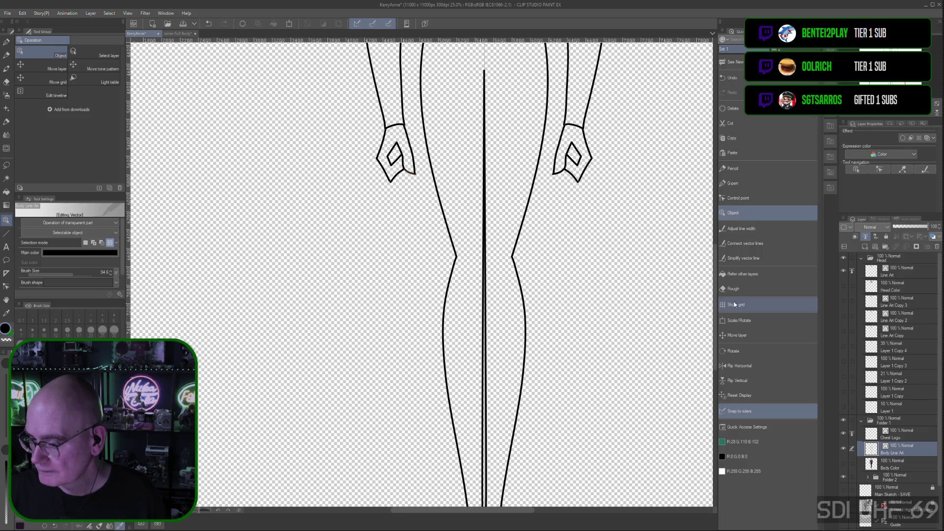
{"action": "left_click", "coordinate": [732, 183]}
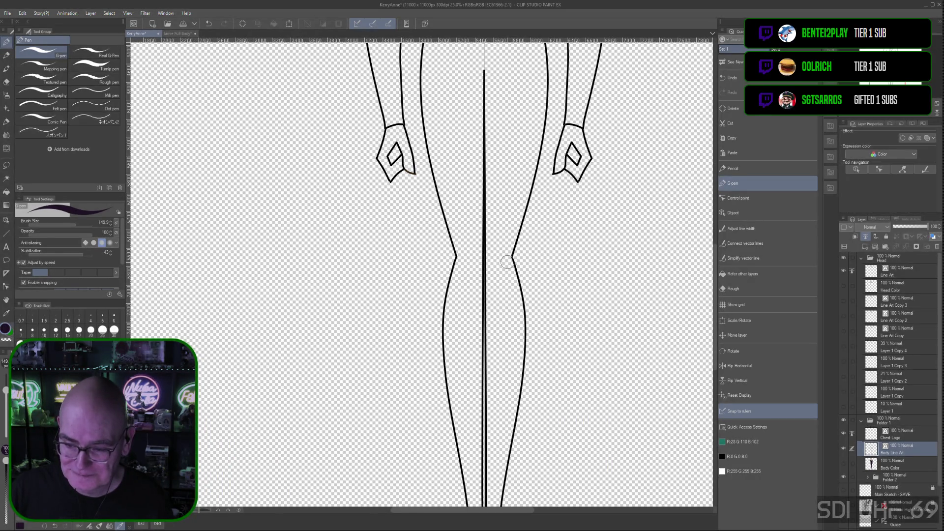
{"action": "left_click", "coordinate": [508, 259]}
{"action": "left_click_drag", "start_coordinate": [508, 259], "coordinate": [503, 272]}
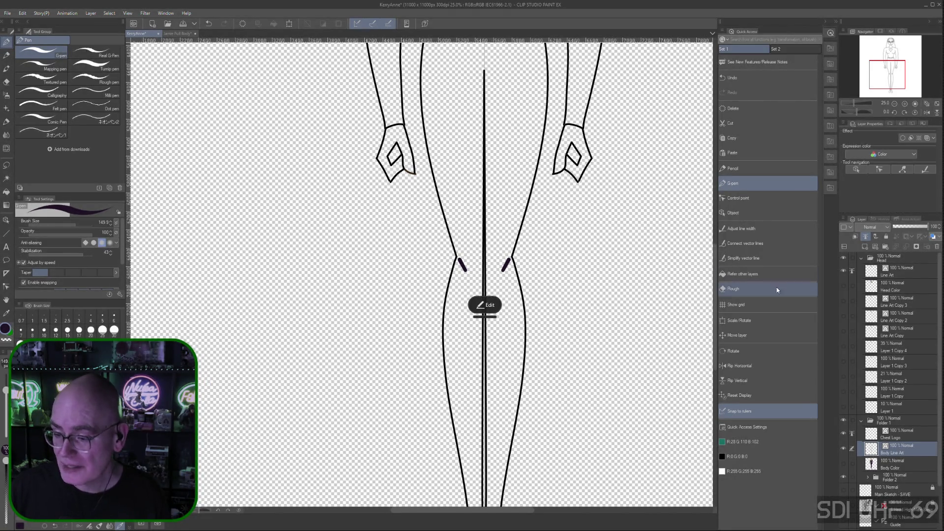
- Reposition and re-angle the right knee crease stroke with the Object tool
{"action": "left_click", "coordinate": [743, 228]}
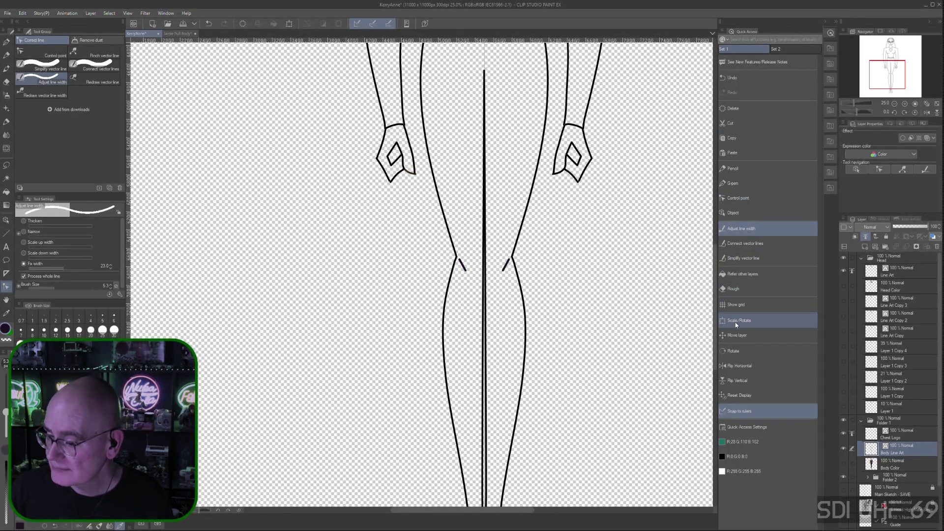
{"action": "left_click", "coordinate": [750, 212]}
{"action": "left_click", "coordinate": [507, 266]}
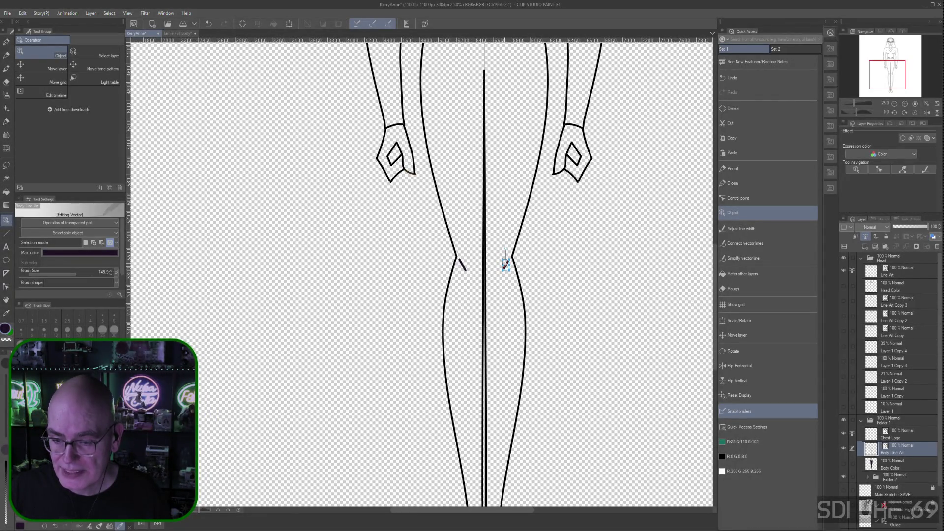
{"action": "key", "text": "ctrl+plus"}
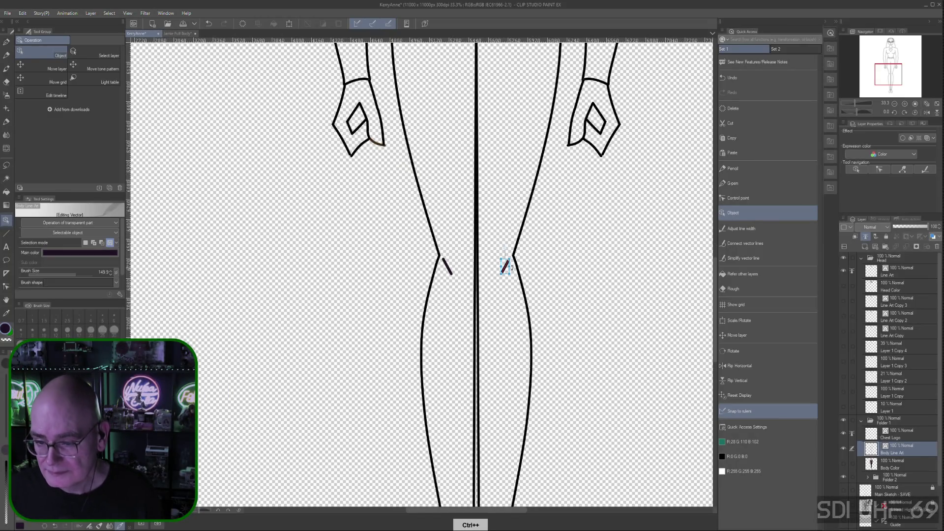
{"action": "left_click_drag", "start_coordinate": [506, 268], "coordinate": [505, 269]}
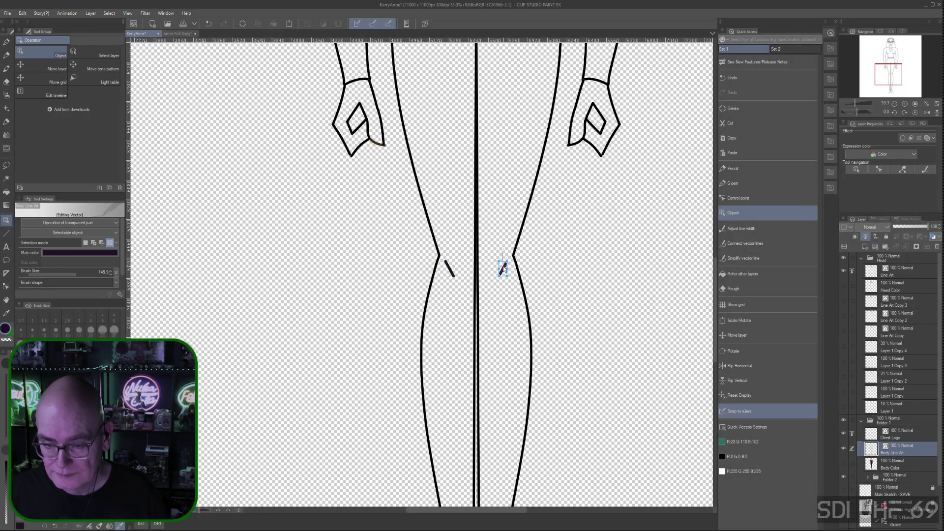
{"action": "left_click_drag", "start_coordinate": [503, 268], "coordinate": [504, 269]}
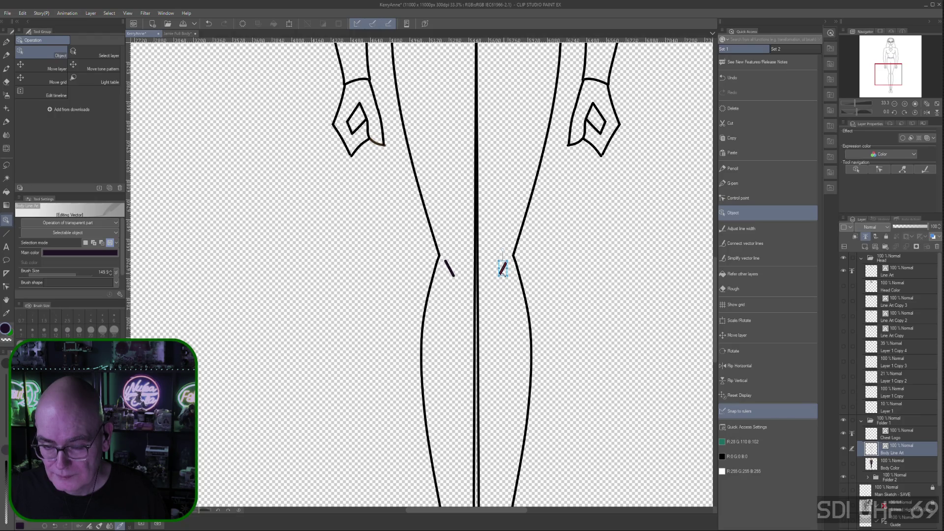
{"action": "left_click", "coordinate": [631, 299]}
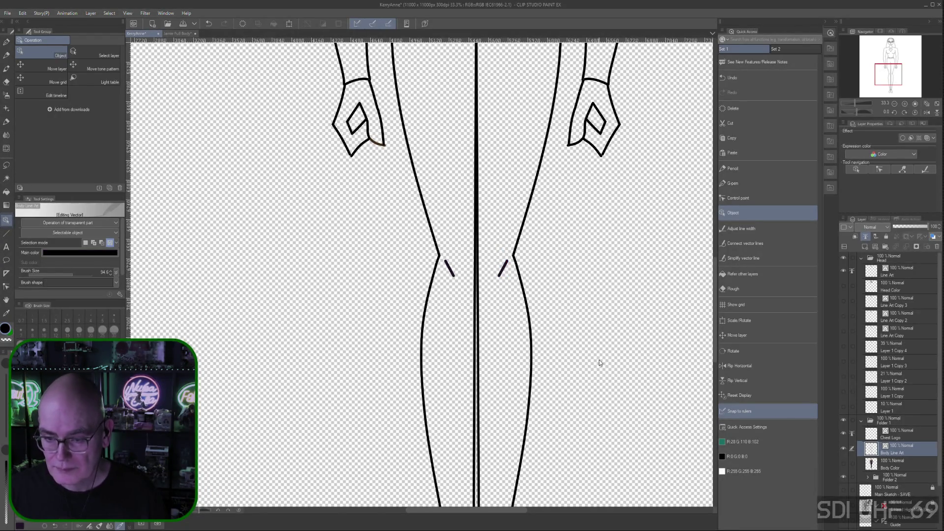
{"action": "key", "text": "ctrl+minus"}
{"action": "key", "text": "ctrl+minus"}
{"action": "key", "text": "ctrl+minus"}
{"action": "key", "text": "ctrl+minus"}
{"action": "key", "text": "ctrl+minus"}
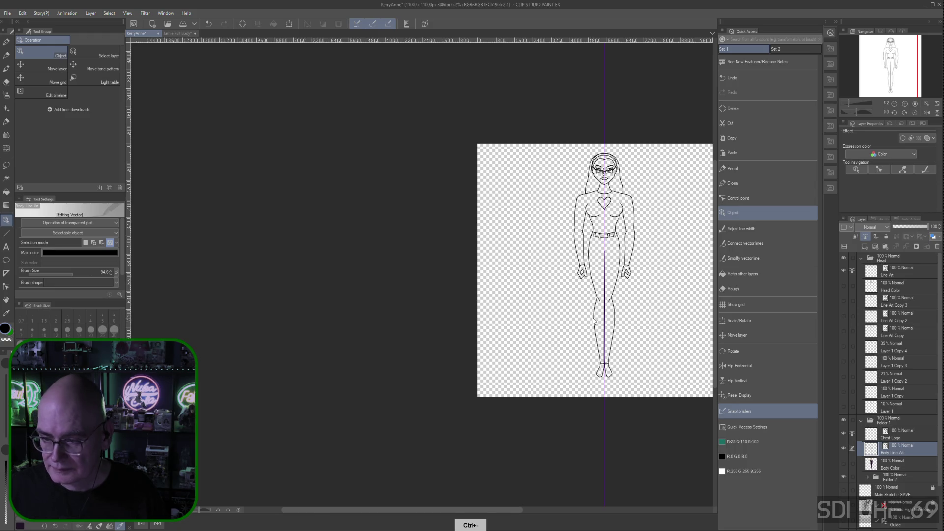
- Center the full figure in view and save the drawing with File > Save
{"action": "key", "text": "ctrl+plus"}
{"action": "key", "text": "ctrl+plus"}
{"action": "left_click_drag", "start_coordinate": [540, 378], "coordinate": [401, 426]}
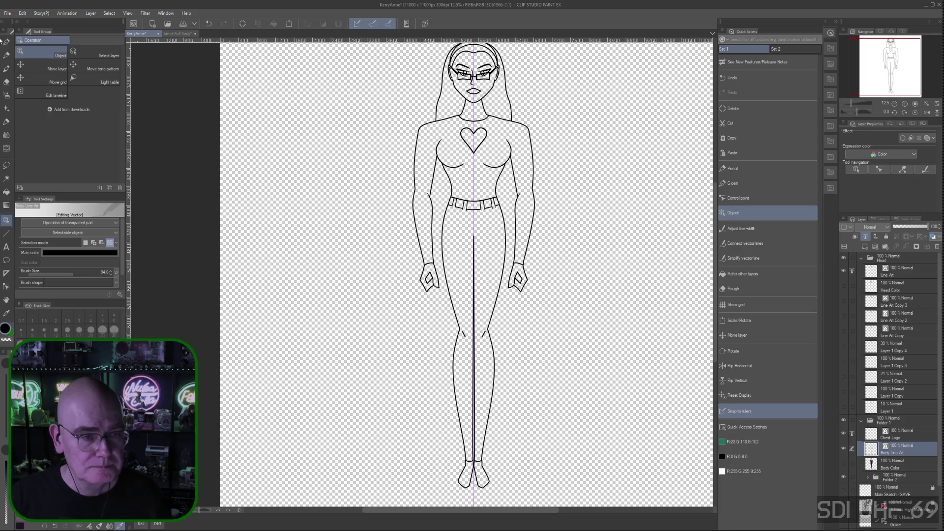
{"action": "left_click", "coordinate": [7, 13]}
{"action": "left_click", "coordinate": [26, 78]}
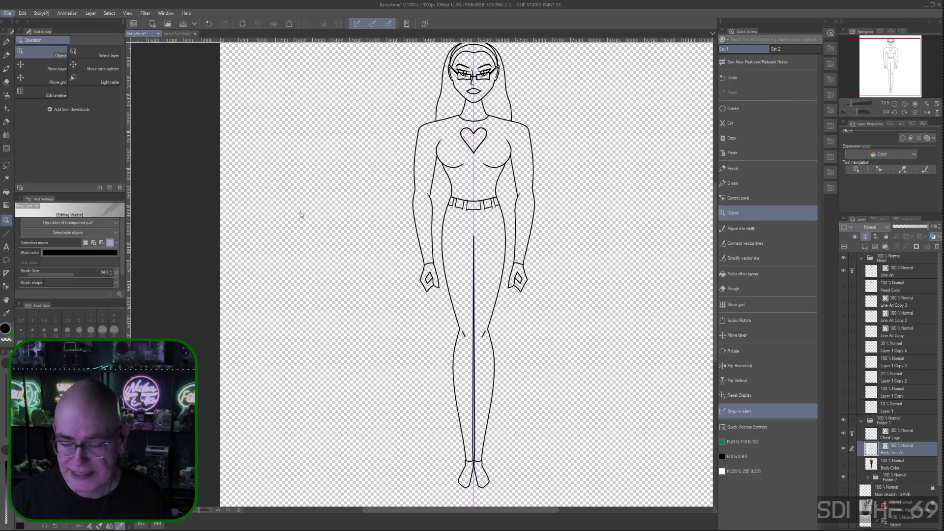
- Show the Body Color layer again and turn on the black Paper background
{"action": "left_click", "coordinate": [843, 462]}
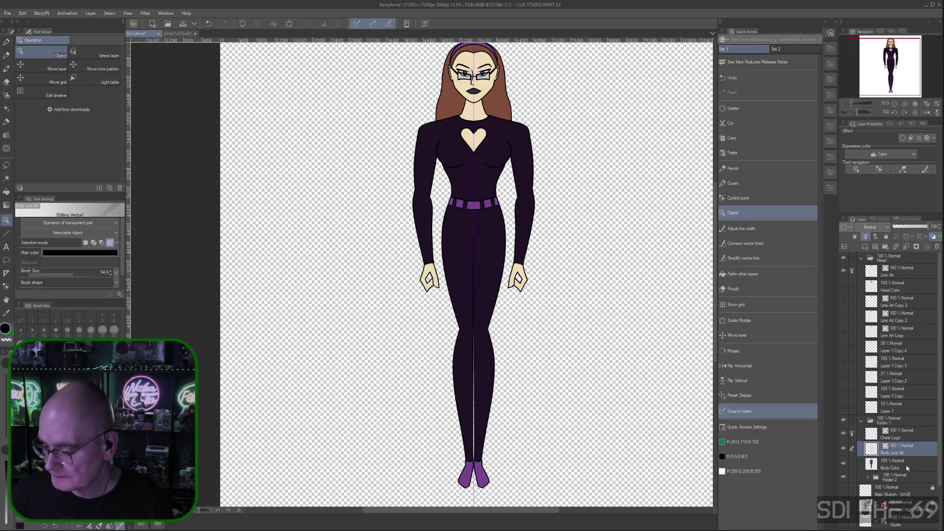
{"action": "scroll", "coordinate": [885, 466], "scroll_direction": "down", "scroll_amount": 3}
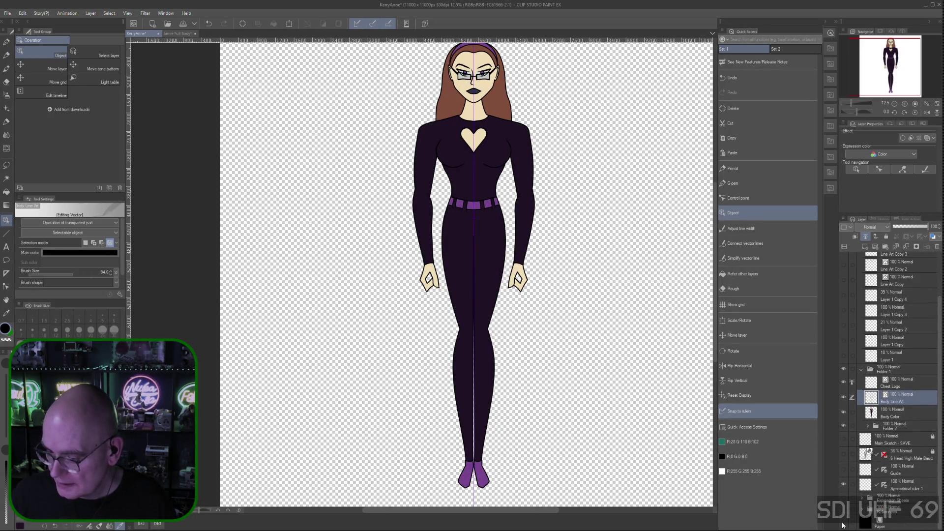
{"action": "left_click", "coordinate": [843, 524]}
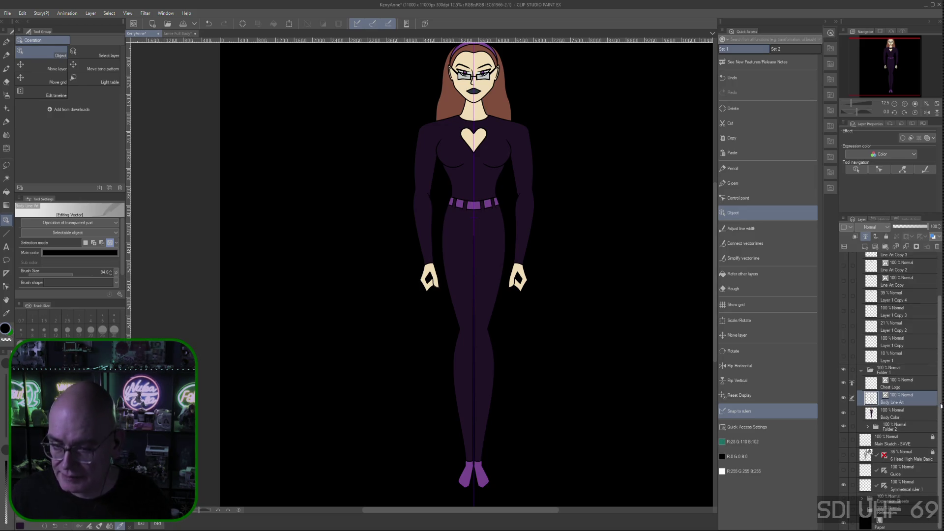
{"action": "scroll", "coordinate": [938, 403], "scroll_direction": "up", "scroll_amount": 1}
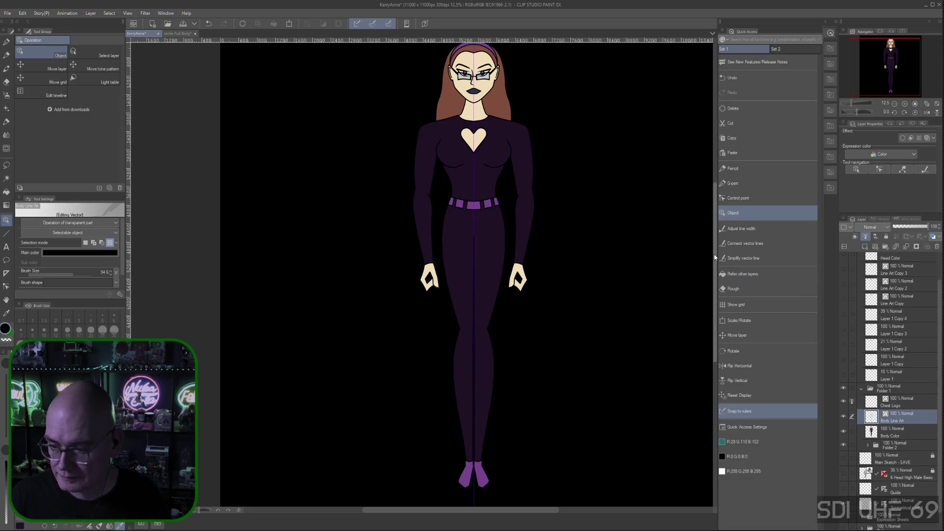
{"action": "left_click_drag", "start_coordinate": [714, 256], "coordinate": [712, 252]}
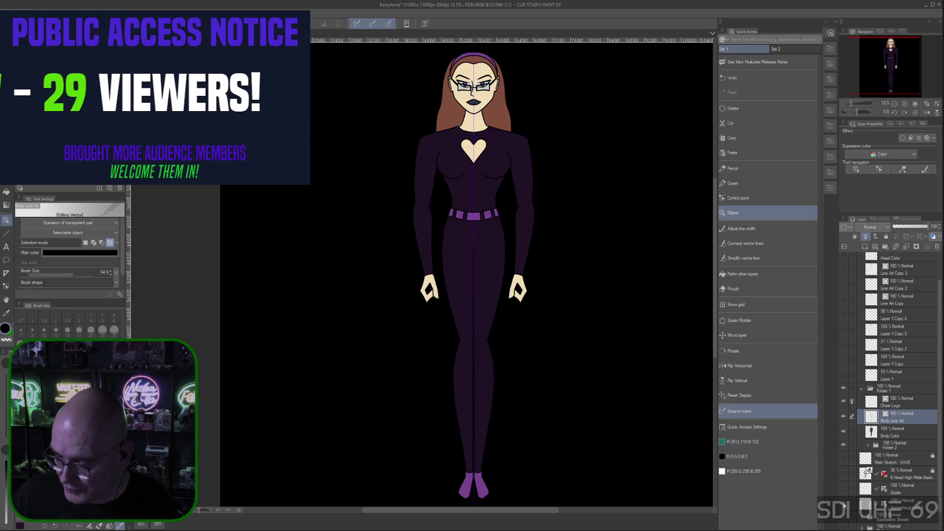
{"action": "key", "text": "alt+f"}
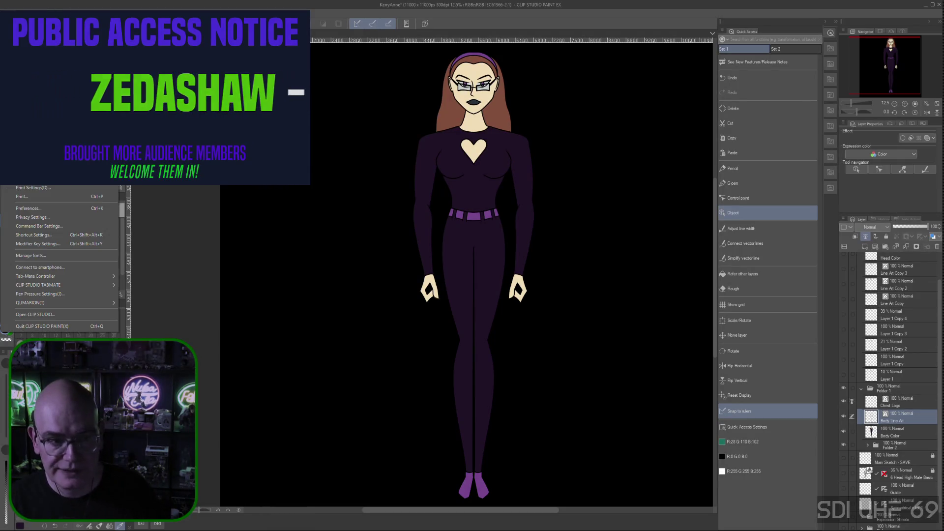
- Switch to the Jamie Full Body lineup document
{"action": "key", "text": "Escape"}
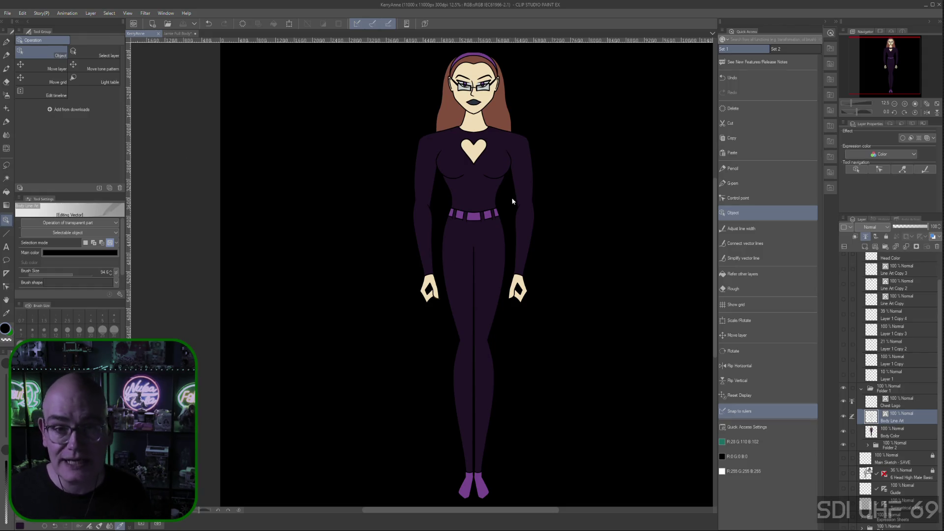
{"action": "left_click", "coordinate": [182, 33]}
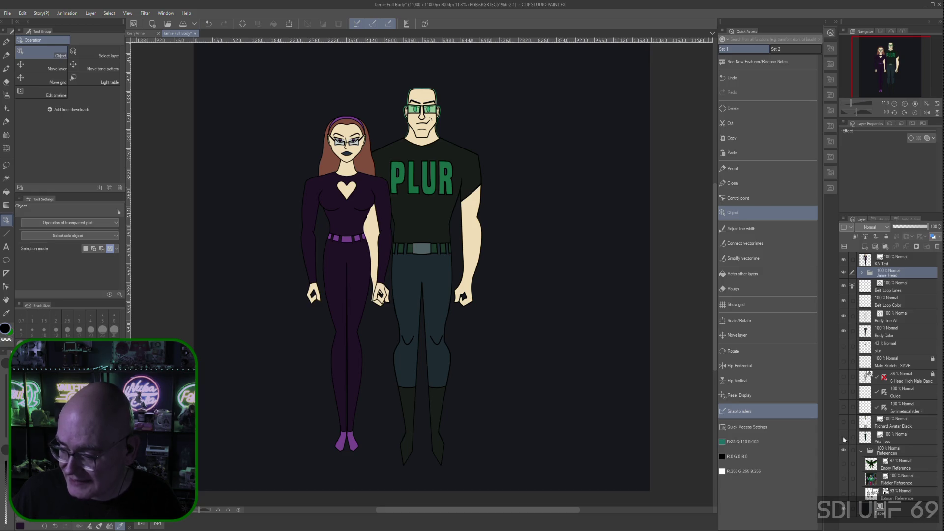
- Toggle the Aria Test and Richard Avatar Black layers to compare characters in the lineup
{"action": "left_click", "coordinate": [844, 438]}
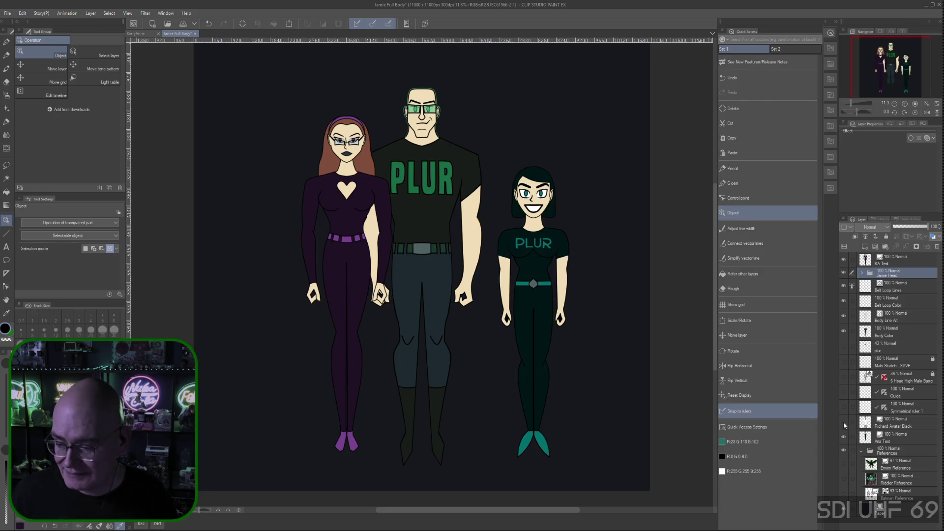
{"action": "left_click", "coordinate": [843, 421]}
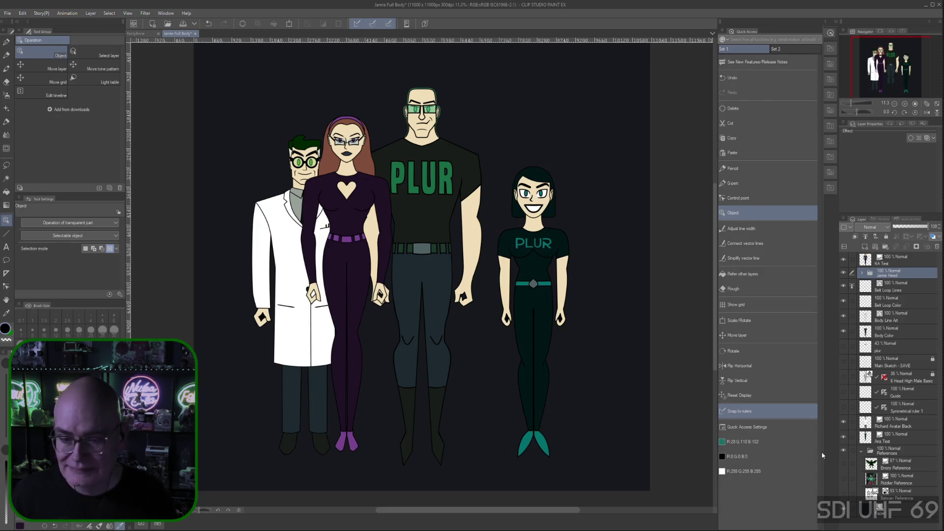
{"action": "left_click", "coordinate": [844, 436]}
{"action": "left_click", "coordinate": [844, 423]}
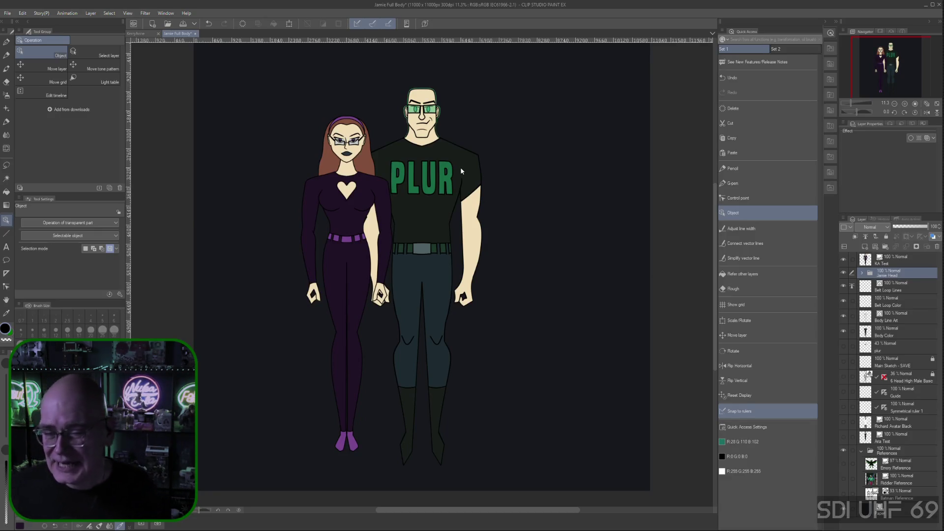
- Return to the KerryAnne drawing
{"action": "left_click", "coordinate": [151, 34]}
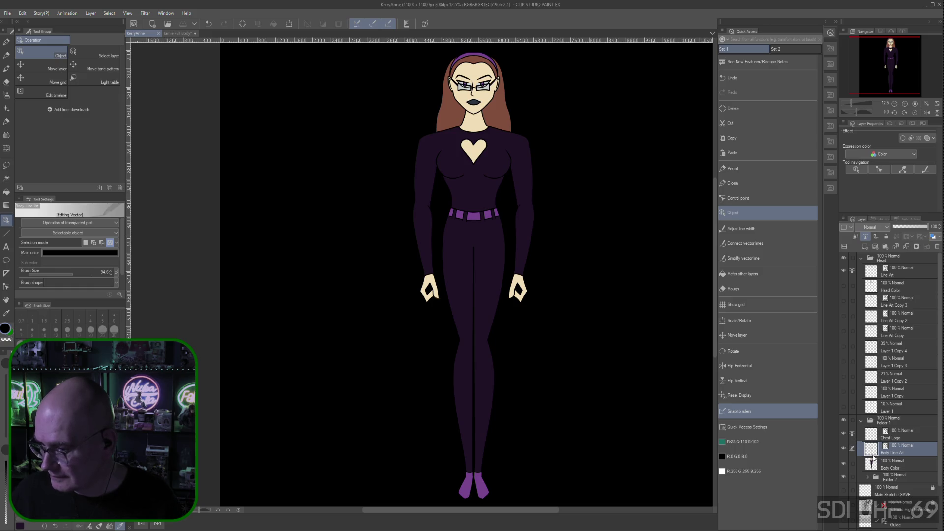
- Flash the Body Color fill on and off to compare, leave it visible, and zoom to the legs
{"action": "left_click", "coordinate": [845, 463]}
{"action": "left_click", "coordinate": [843, 464]}
{"action": "left_click", "coordinate": [844, 465]}
{"action": "left_click", "coordinate": [843, 465]}
{"action": "left_click", "coordinate": [844, 466]}
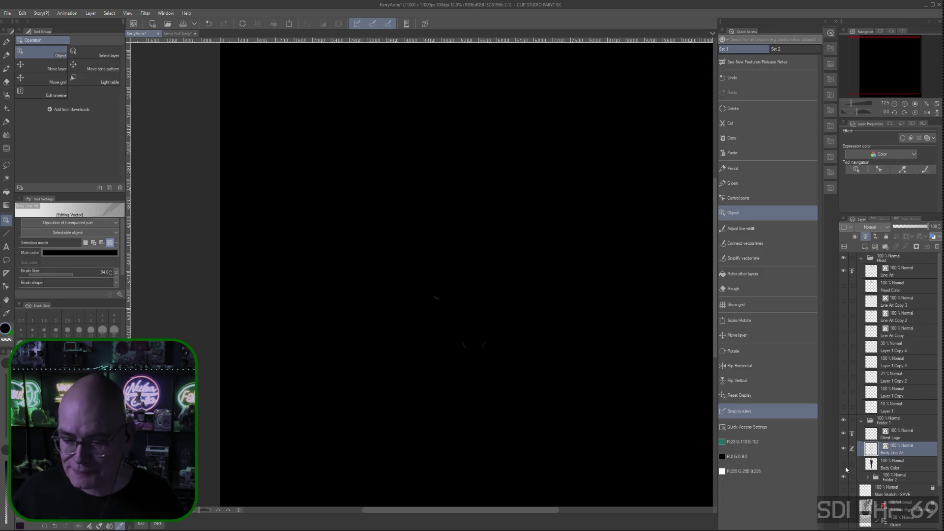
{"action": "left_click", "coordinate": [842, 468]}
{"action": "left_click", "coordinate": [842, 468]}
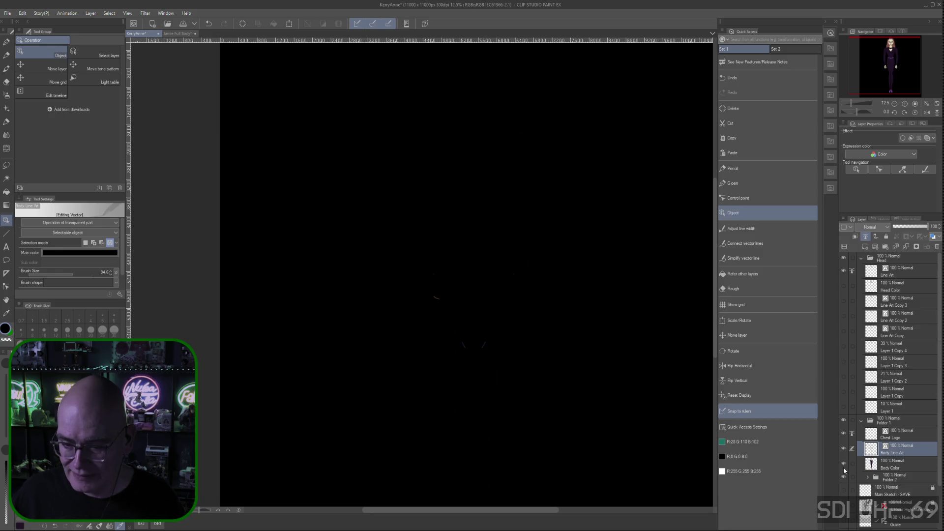
{"action": "left_click", "coordinate": [842, 467]}
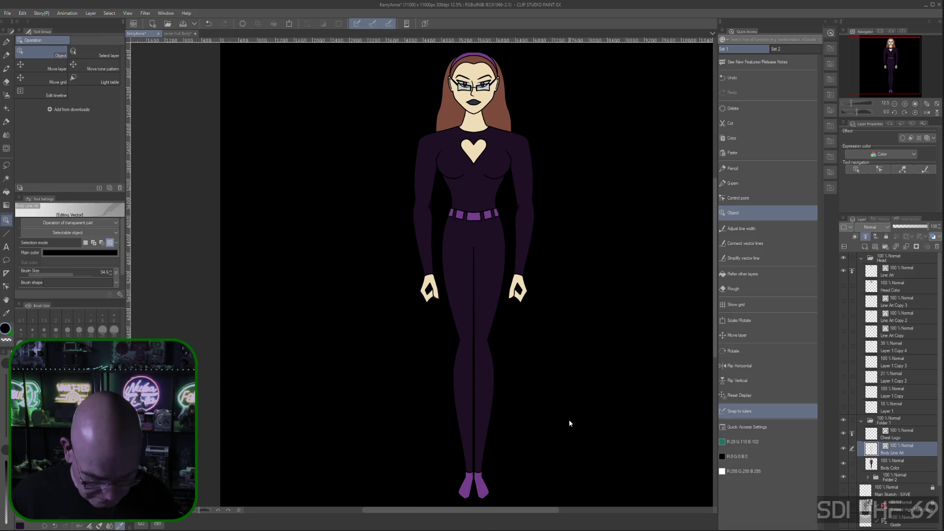
{"action": "key", "text": "ctrl+plus"}
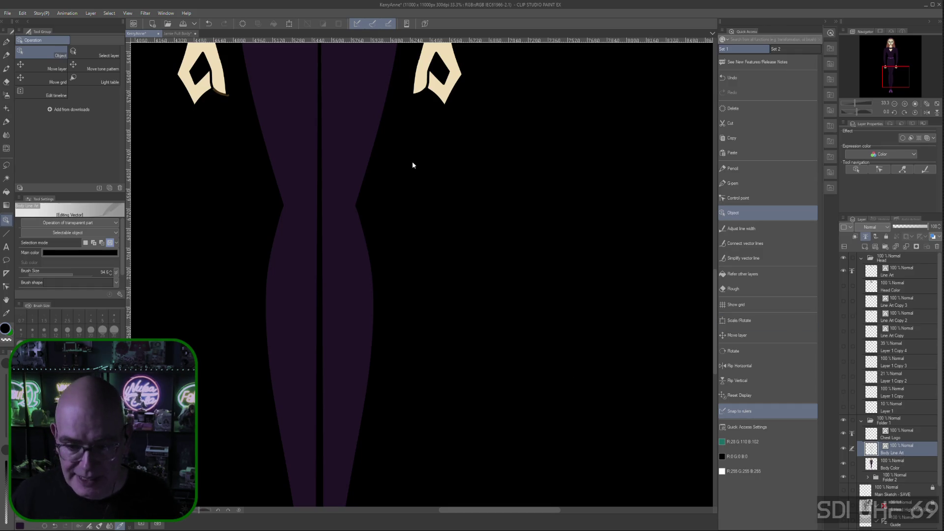
{"action": "left_click", "coordinate": [350, 194]}
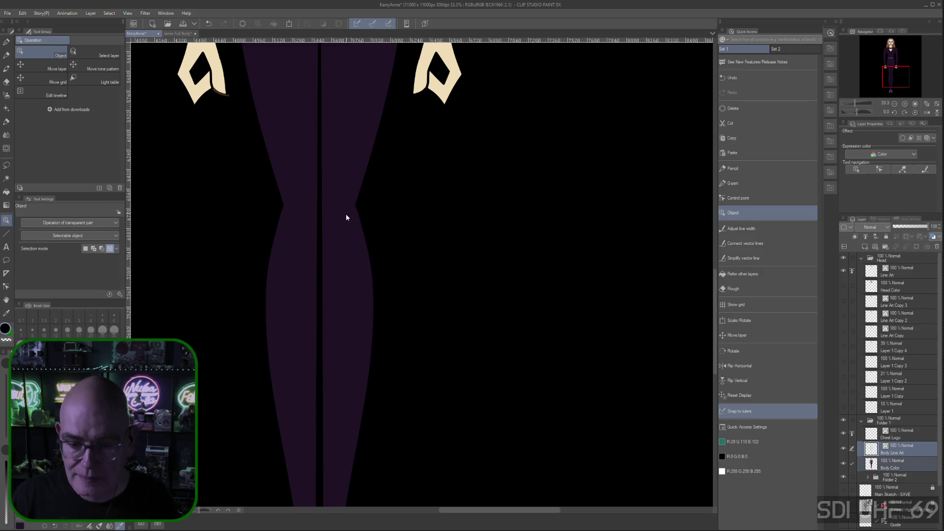
- Select both knee crease lines on Body Line Art and change their main colour to black
{"action": "left_click", "coordinate": [917, 469]}
{"action": "left_click", "coordinate": [843, 463]}
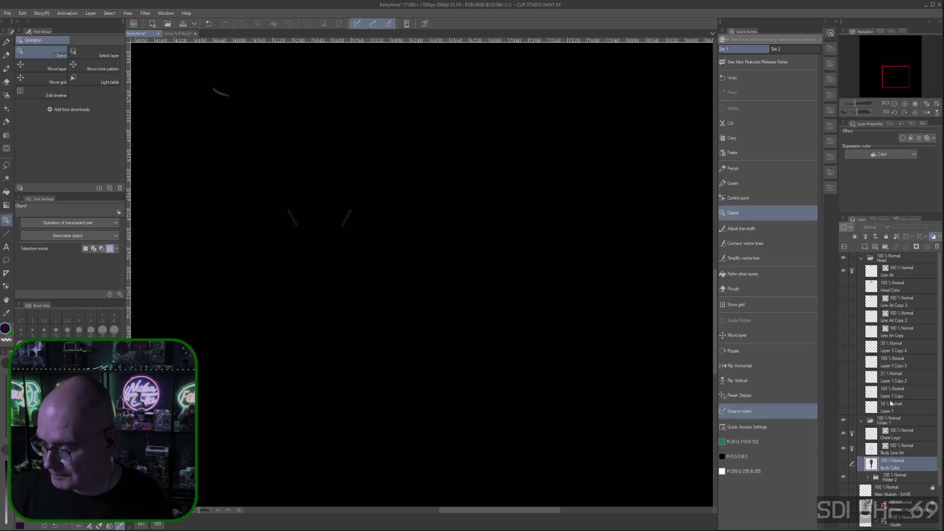
{"action": "left_click", "coordinate": [899, 448]}
{"action": "left_click", "coordinate": [346, 224]}
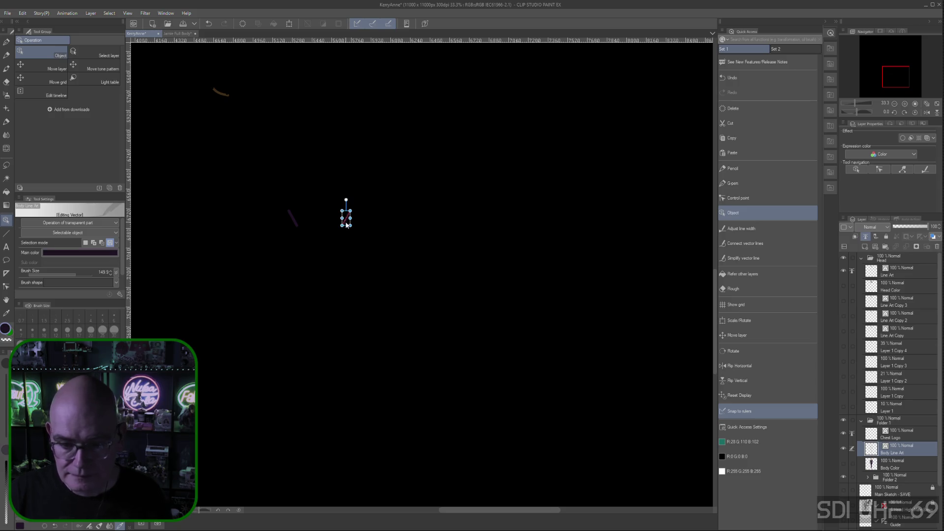
{"action": "left_click", "coordinate": [293, 224], "text": "shift"}
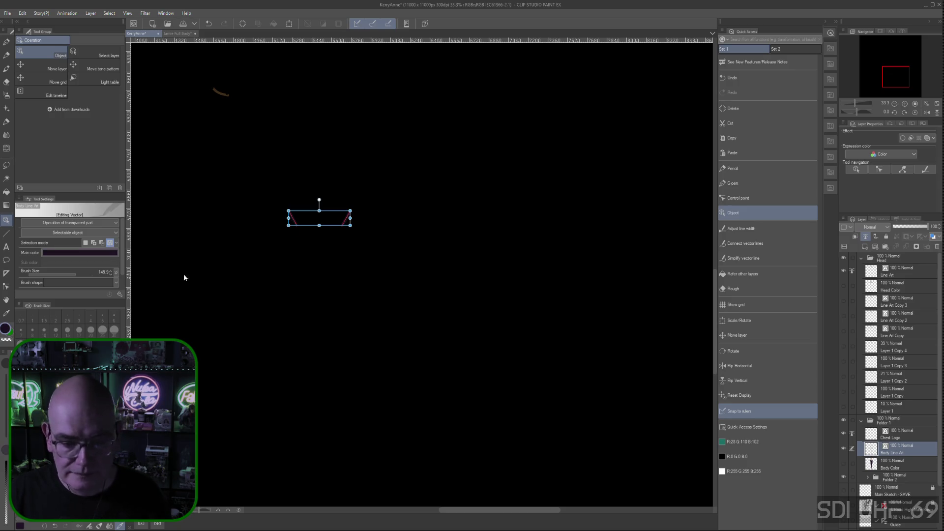
{"action": "left_click", "coordinate": [79, 252]}
{"action": "left_click_drag", "start_coordinate": [482, 280], "coordinate": [478, 286]}
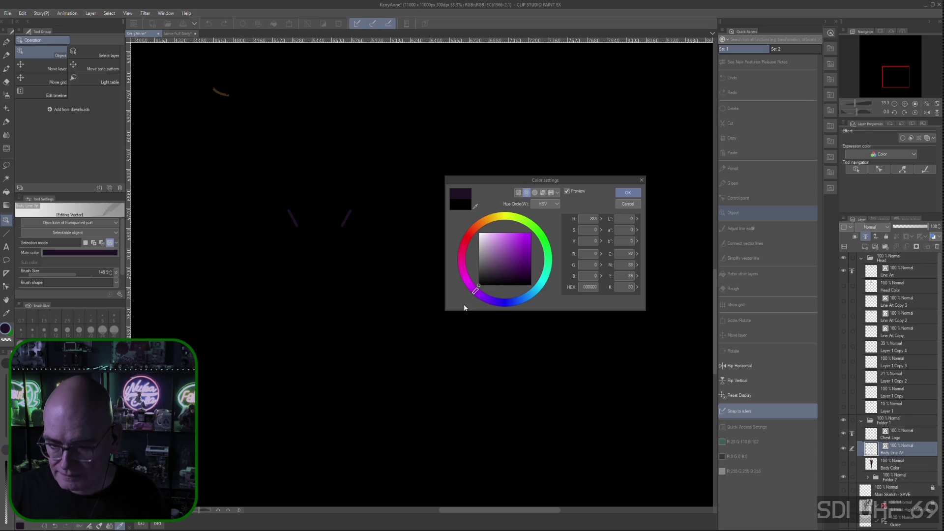
{"action": "left_click", "coordinate": [638, 195]}
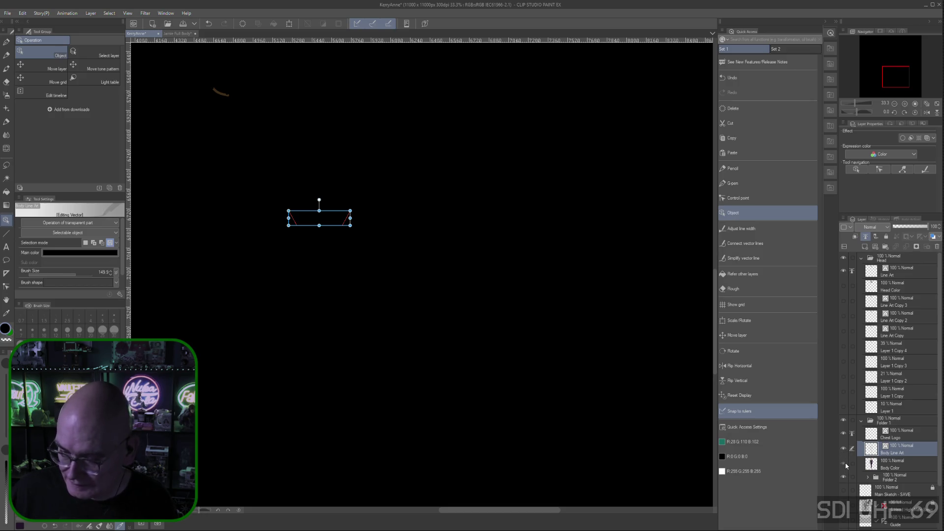
{"action": "left_click", "coordinate": [844, 464]}
{"action": "key", "text": "ctrl+minus"}
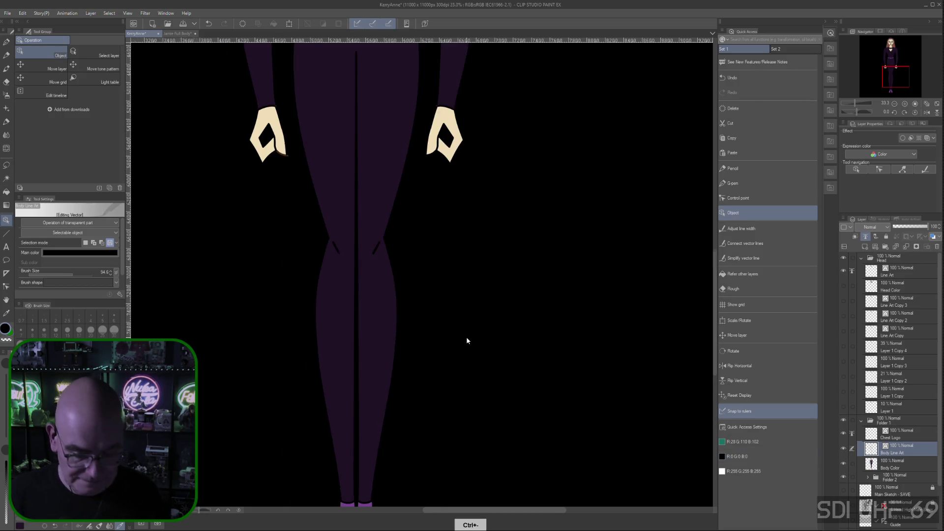
{"action": "key", "text": "ctrl+minus"}
{"action": "key", "text": "ctrl+minus"}
{"action": "key", "text": "ctrl+minus"}
{"action": "key", "text": "ctrl+minus"}
{"action": "left_click_drag", "start_coordinate": [564, 236], "coordinate": [550, 274]}
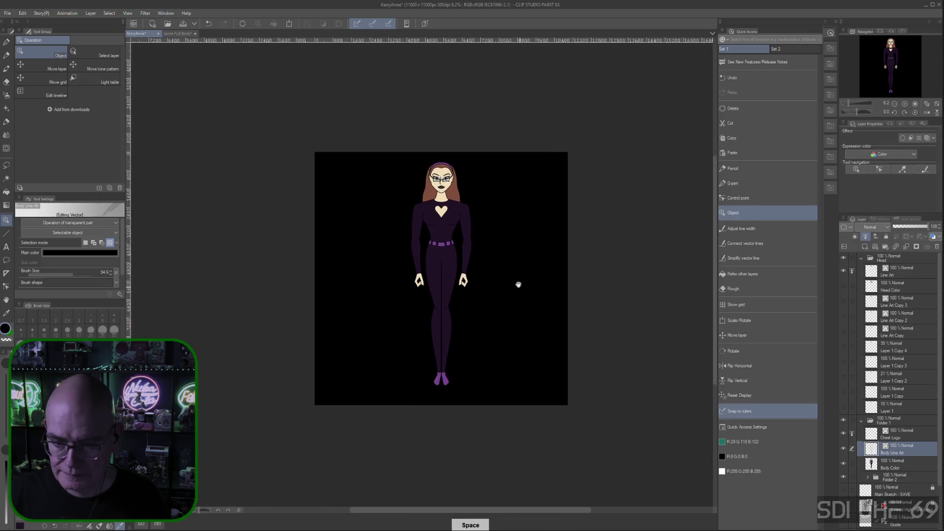
{"action": "scroll", "coordinate": [558, 267], "scroll_direction": "up", "scroll_amount": 2}
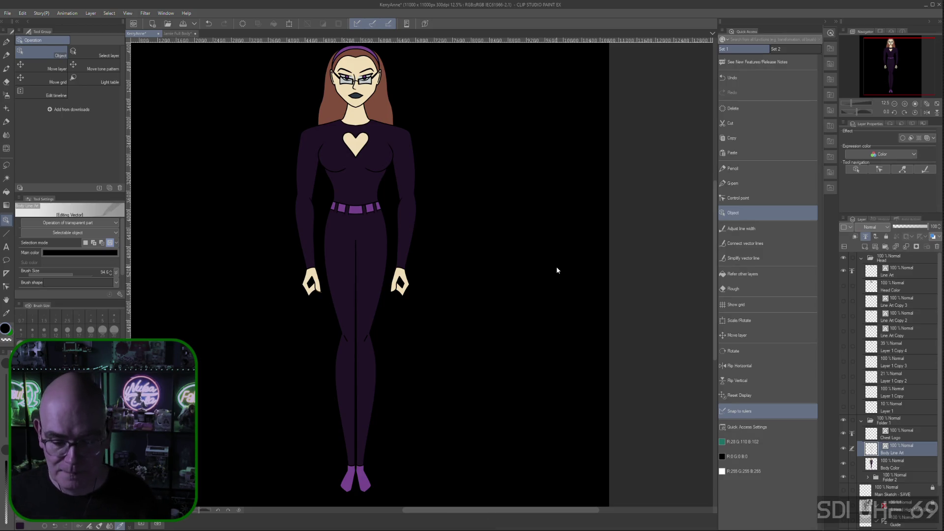
{"action": "left_click_drag", "start_coordinate": [449, 310], "coordinate": [563, 314]}
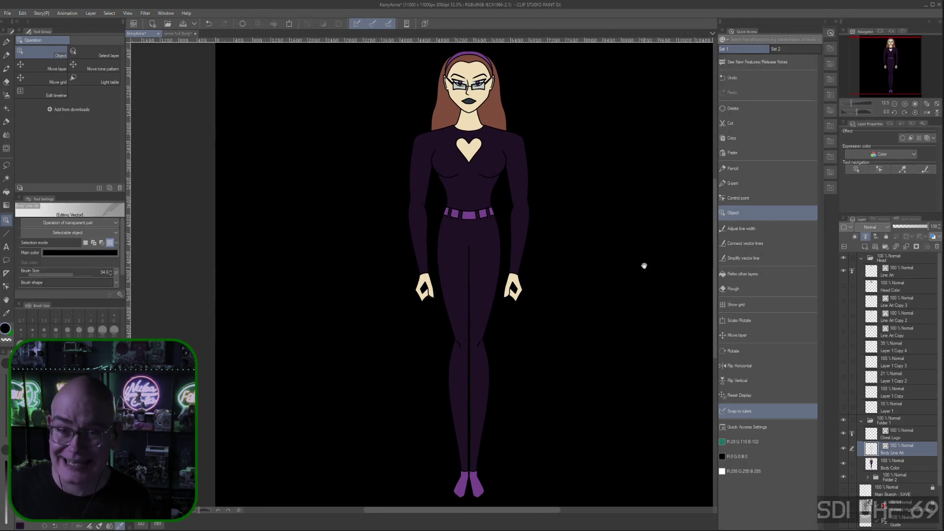
{"action": "left_click_drag", "start_coordinate": [592, 326], "coordinate": [590, 324]}
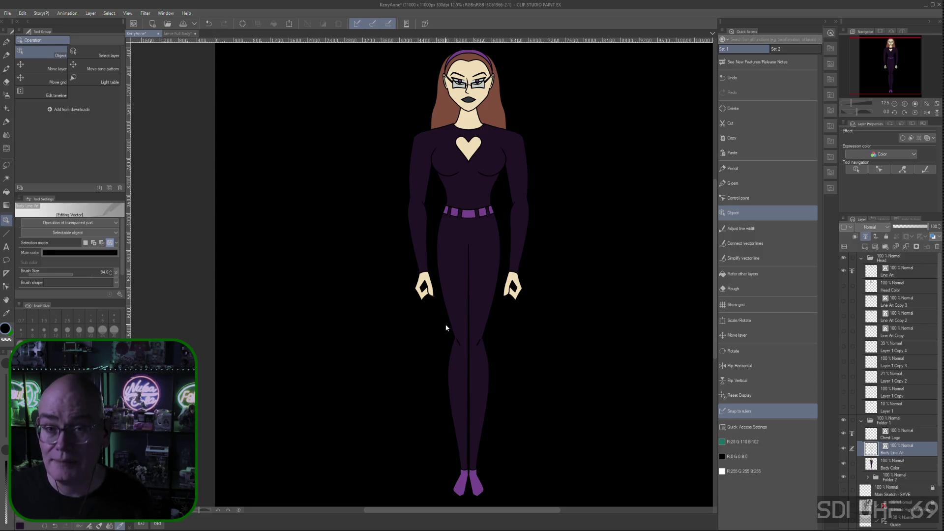
{"action": "key", "text": "ctrl+plus"}
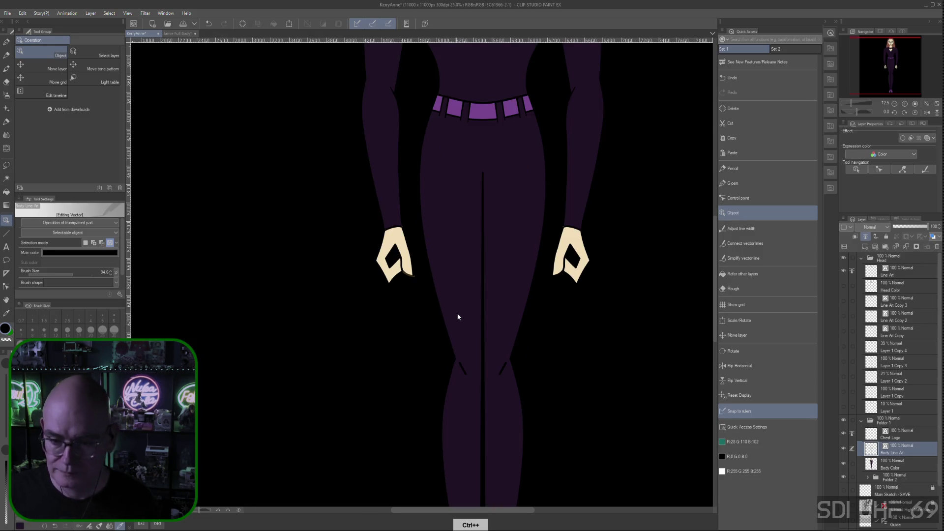
- Zoom in, switch to Control point editing, and toggle the Body Color fill to check the knee lines
{"action": "key", "text": "ctrl+plus"}
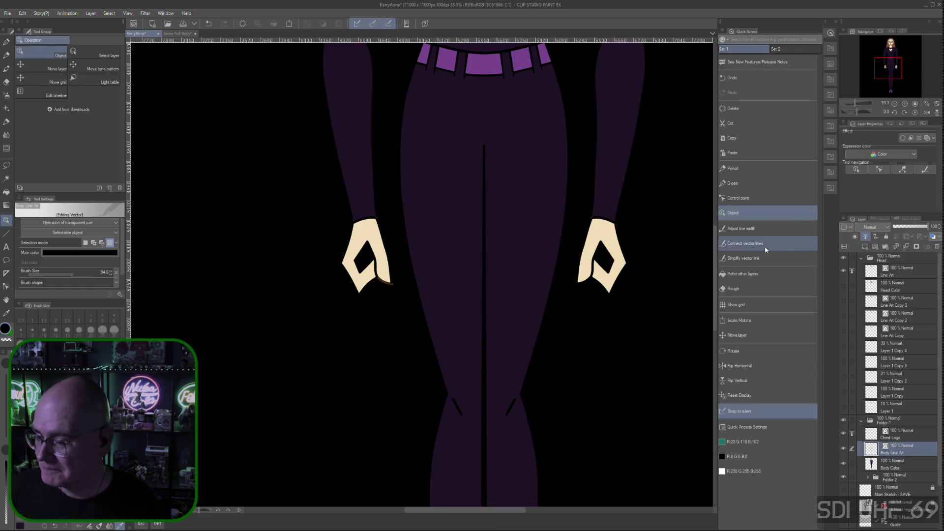
{"action": "left_click", "coordinate": [744, 198]}
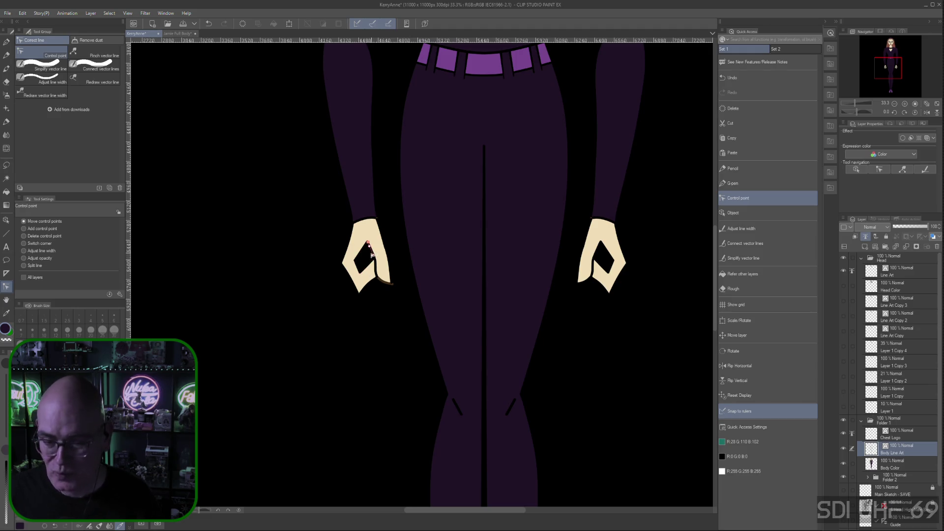
{"action": "left_click", "coordinate": [843, 463]}
{"action": "left_click", "coordinate": [843, 463]}
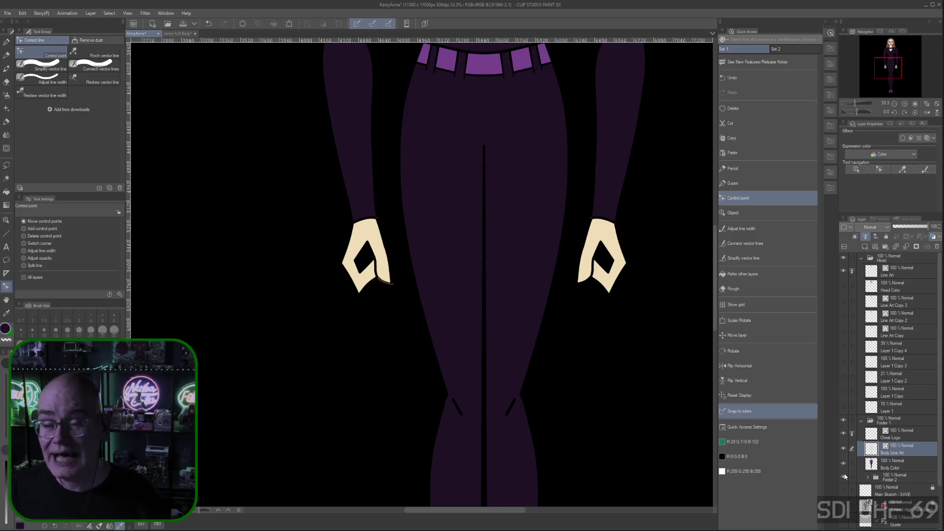
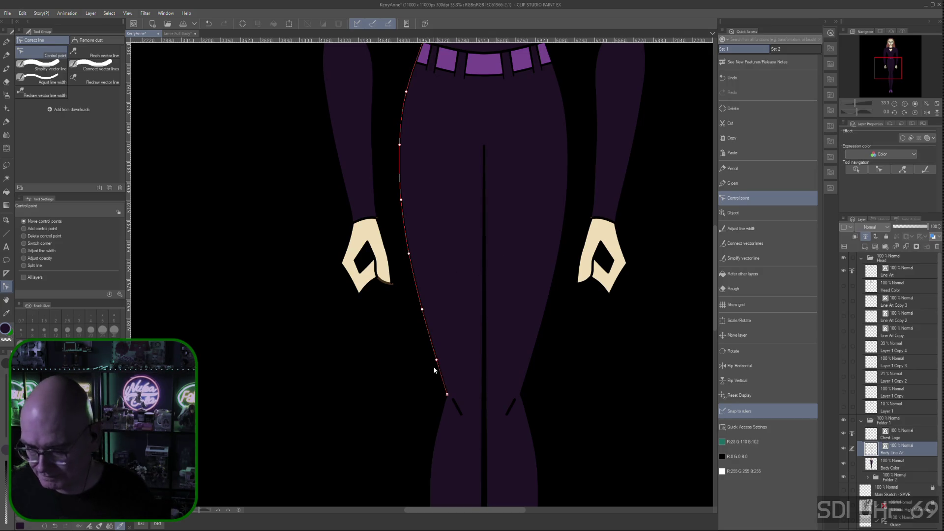
- Zoom out to 12.5% and centre Aria's full standing figure in the view
{"action": "scroll", "coordinate": [420, 316], "scroll_direction": "down", "scroll_amount": 5}
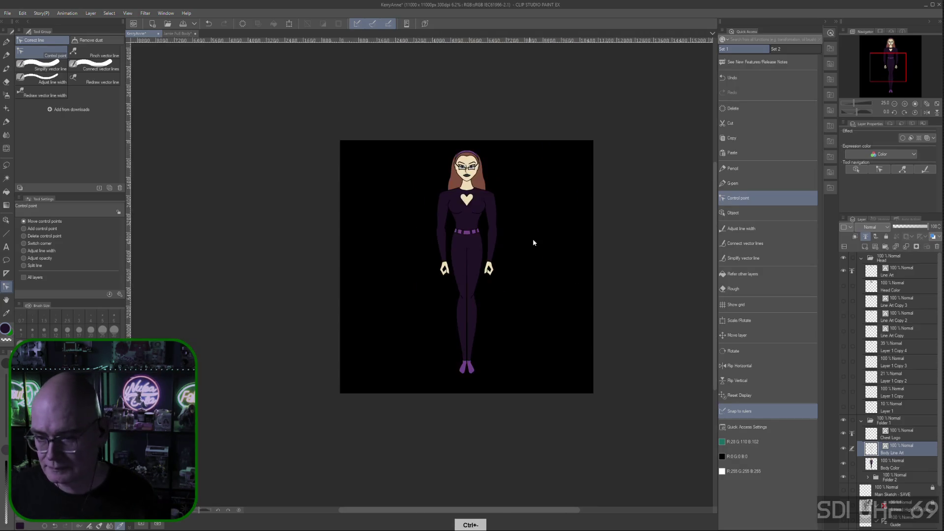
{"action": "key", "text": "space"}
{"action": "left_click_drag", "start_coordinate": [520, 323], "coordinate": [494, 329]}
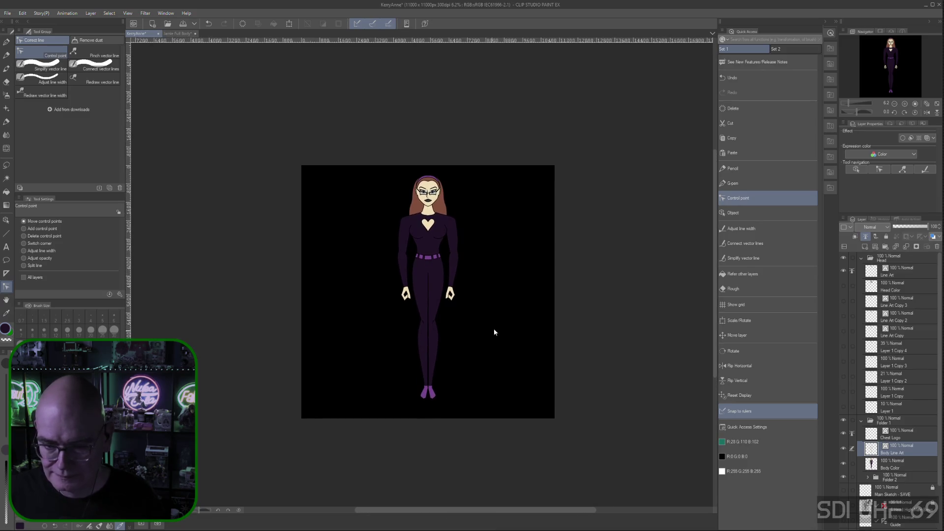
{"action": "key", "text": "ctrl+plus"}
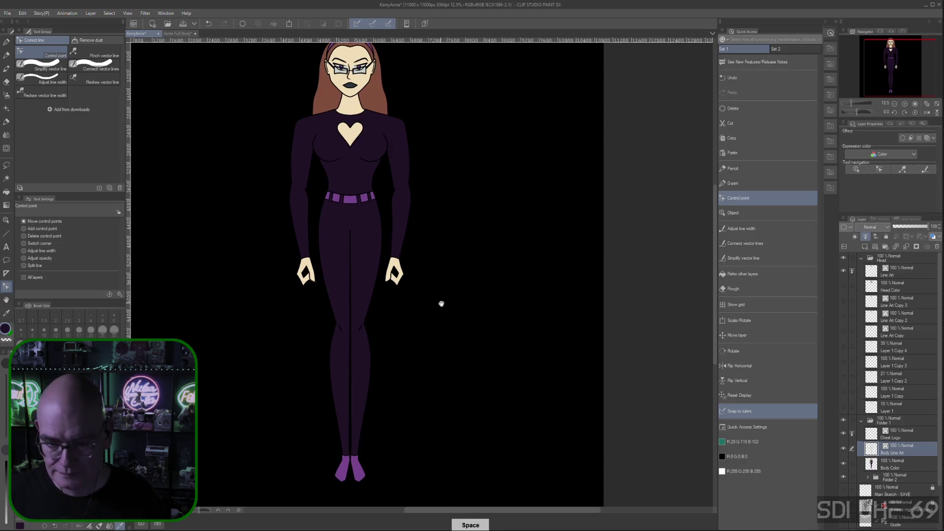
{"action": "left_click_drag", "start_coordinate": [439, 303], "coordinate": [528, 312]}
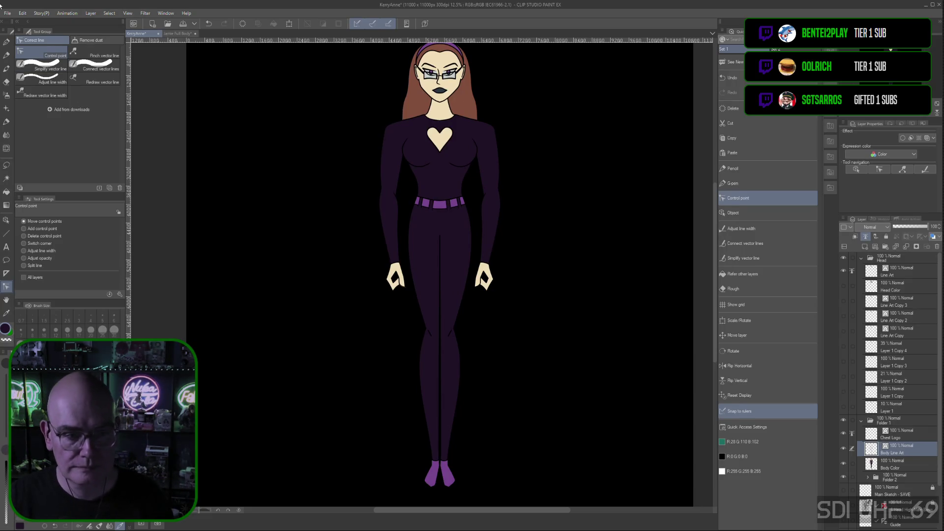
{"action": "left_click", "coordinate": [8, 16]}
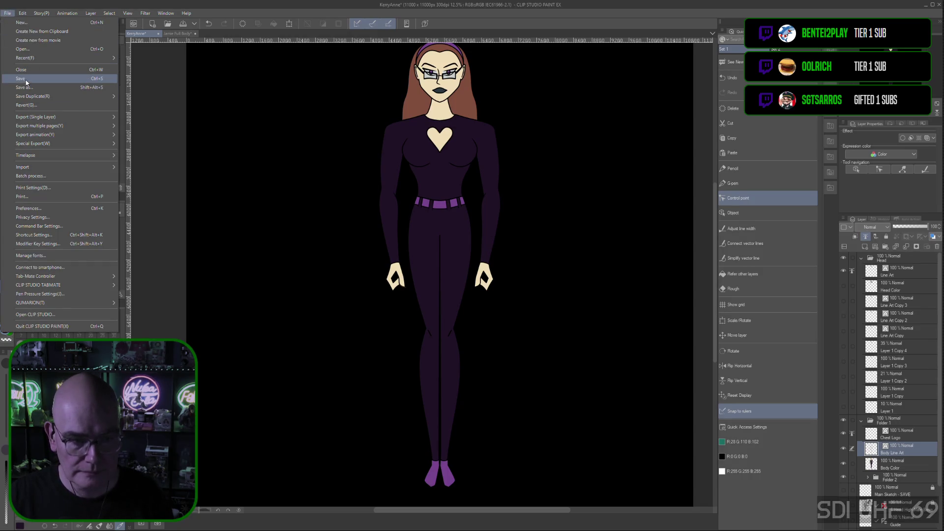
- Save the character drawing and shift the canvas slightly with the vertical scrollbar
{"action": "left_click", "coordinate": [113, 95]}
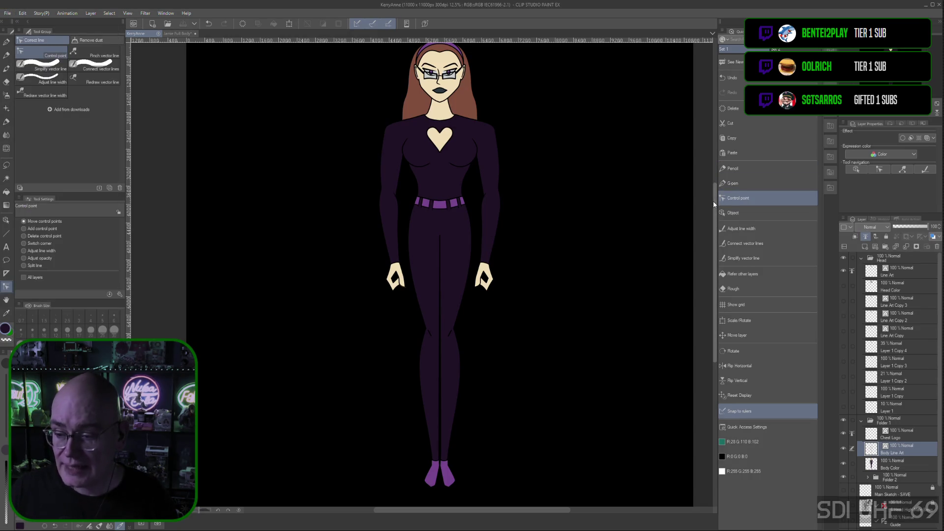
{"action": "left_click_drag", "start_coordinate": [715, 205], "coordinate": [718, 199]}
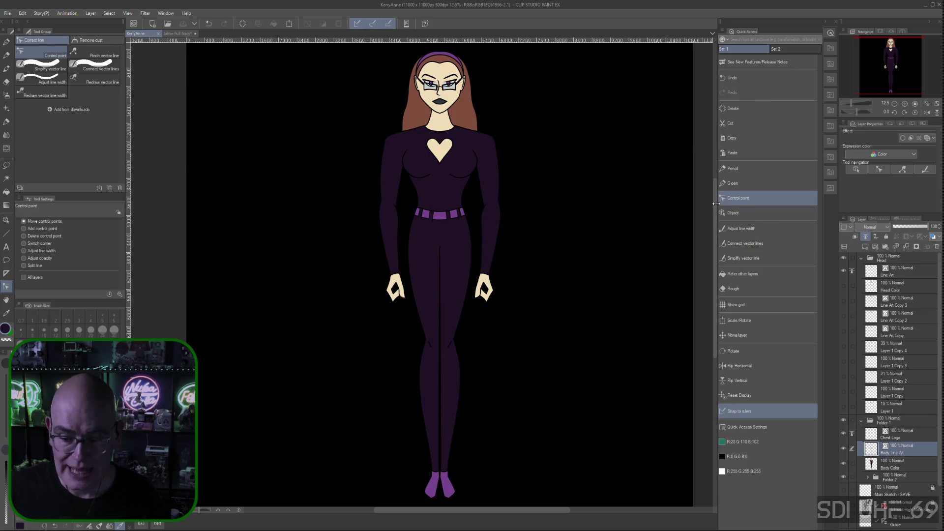
{"action": "left_click_drag", "start_coordinate": [712, 209], "coordinate": [712, 208]}
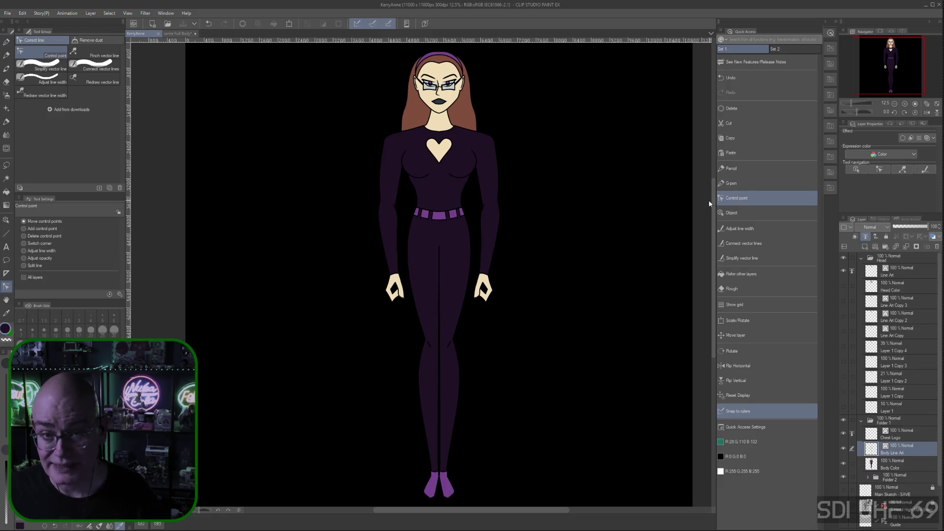
{"action": "mouse_move", "coordinate": [713, 199]}
{"action": "left_mouse_down"}
{"action": "mouse_move", "coordinate": [714, 222]}
{"action": "mouse_move", "coordinate": [719, 209]}
{"action": "mouse_move", "coordinate": [695, 199]}
{"action": "left_mouse_up"}
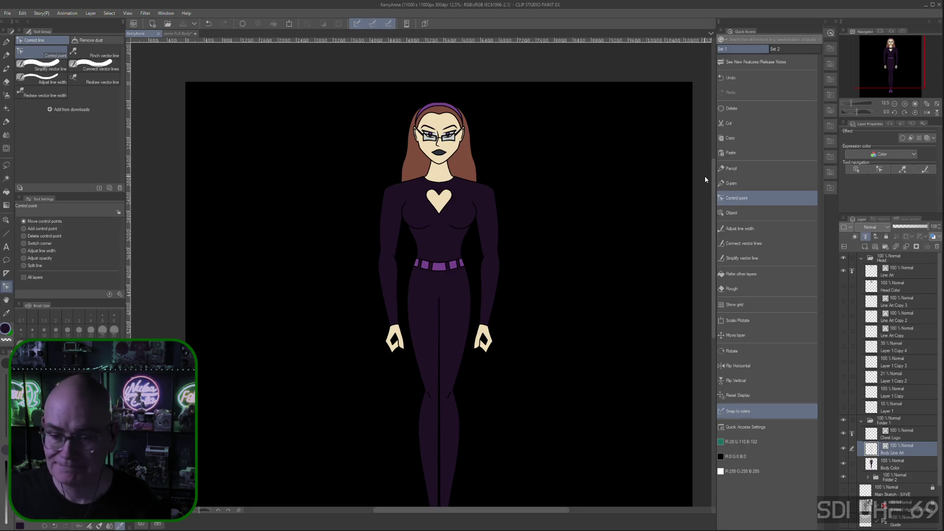
{"action": "left_click_drag", "start_coordinate": [715, 171], "coordinate": [711, 190]}
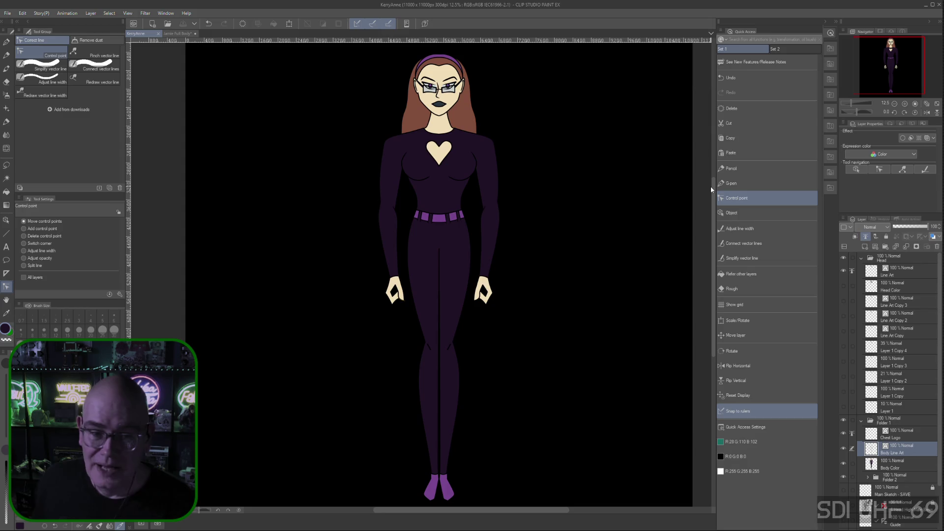
{"action": "left_click", "coordinate": [8, 13]}
- Save and close the Jamie Full Body document
{"action": "mouse_move", "coordinate": [166, 13]}
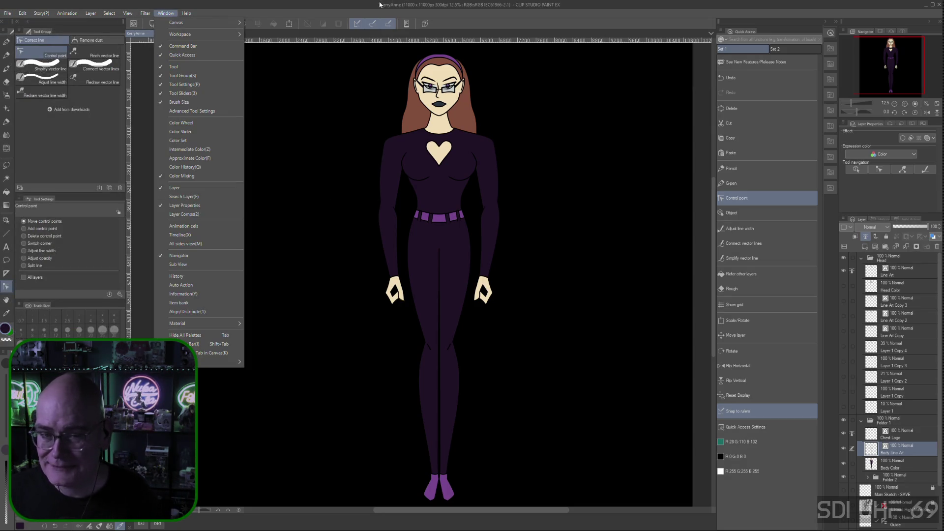
{"action": "left_click", "coordinate": [366, 7]}
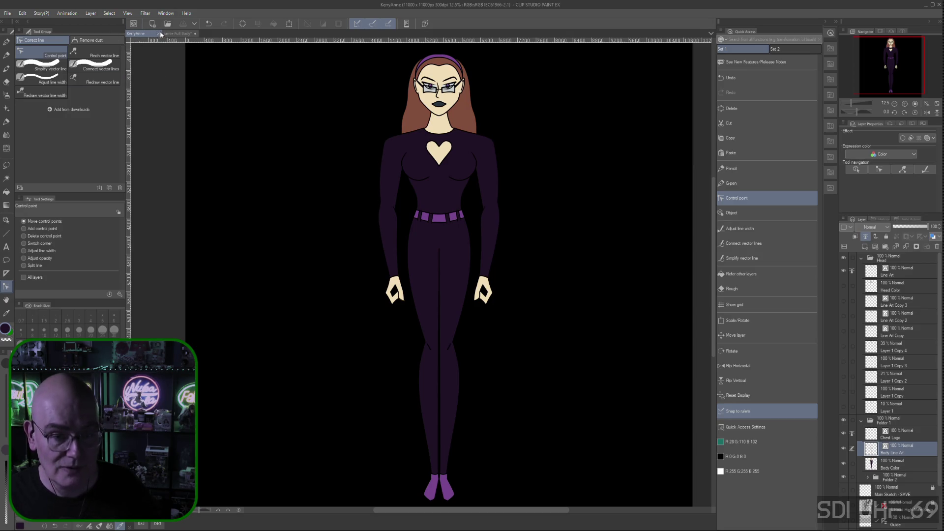
{"action": "left_click", "coordinate": [196, 34]}
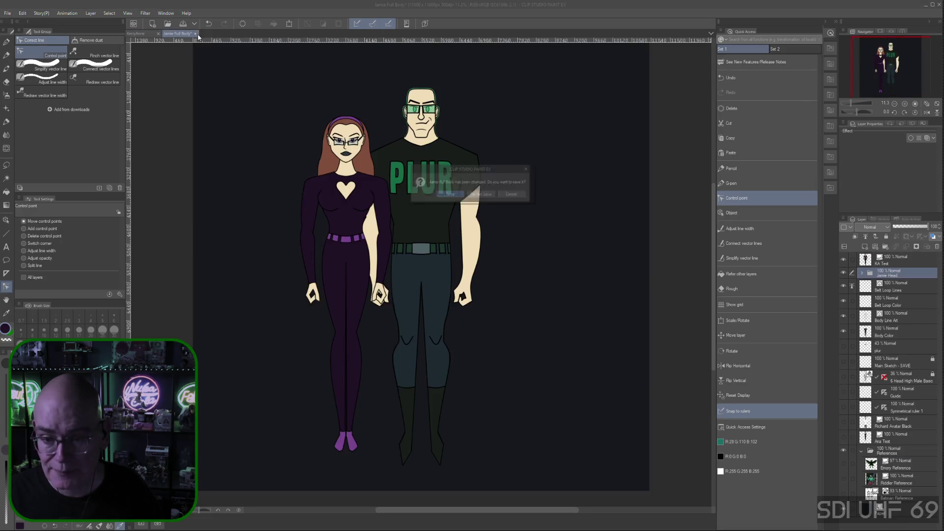
{"action": "left_click", "coordinate": [450, 195]}
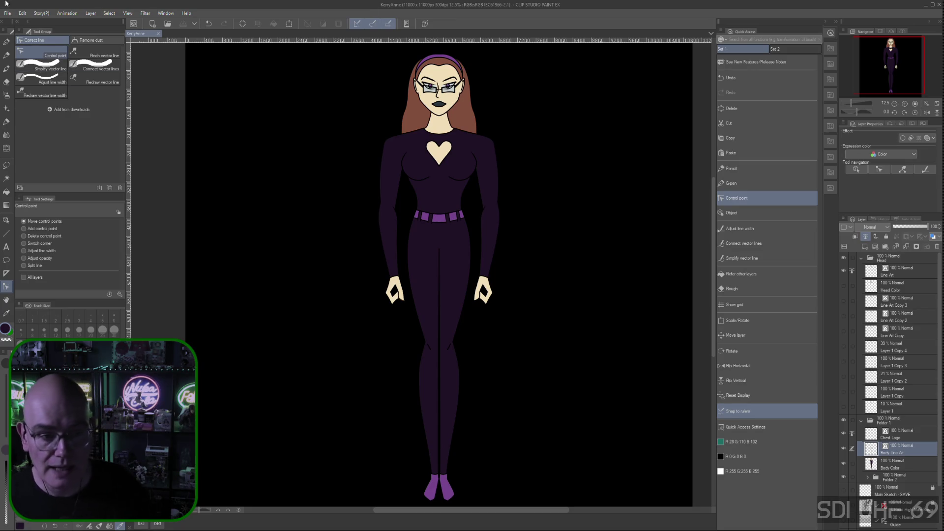
{"action": "left_click", "coordinate": [8, 13]}
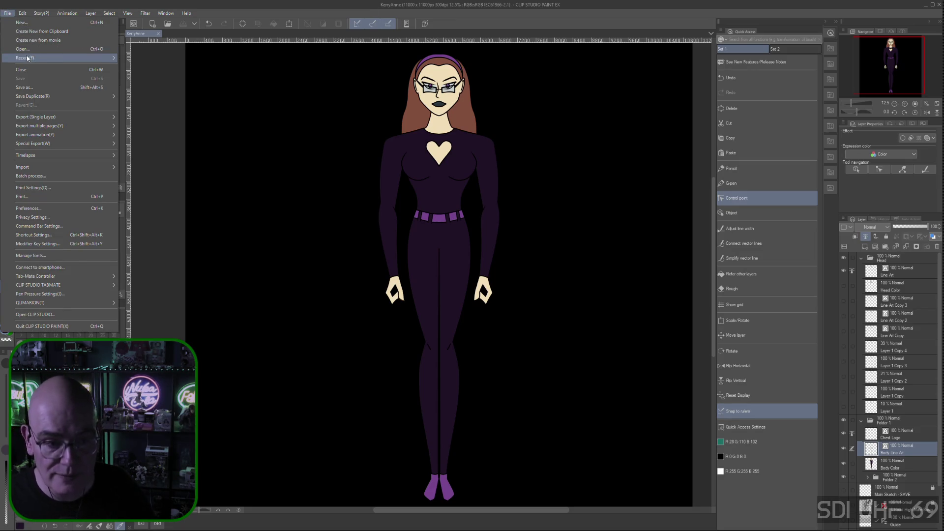
- Open Aria.clip from Storage (D:) > StandardDamage.Show > DICCs > Aria
{"action": "mouse_move", "coordinate": [36, 55]}
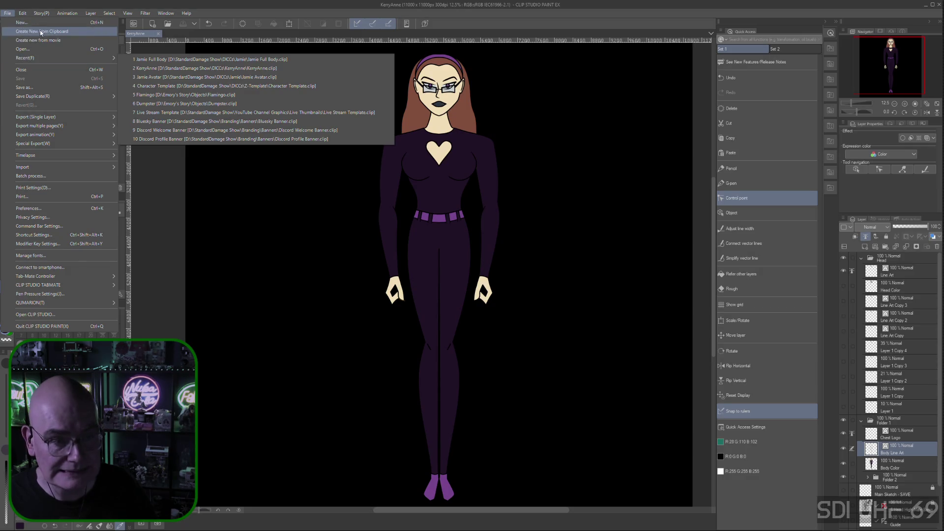
{"action": "left_click", "coordinate": [32, 48]}
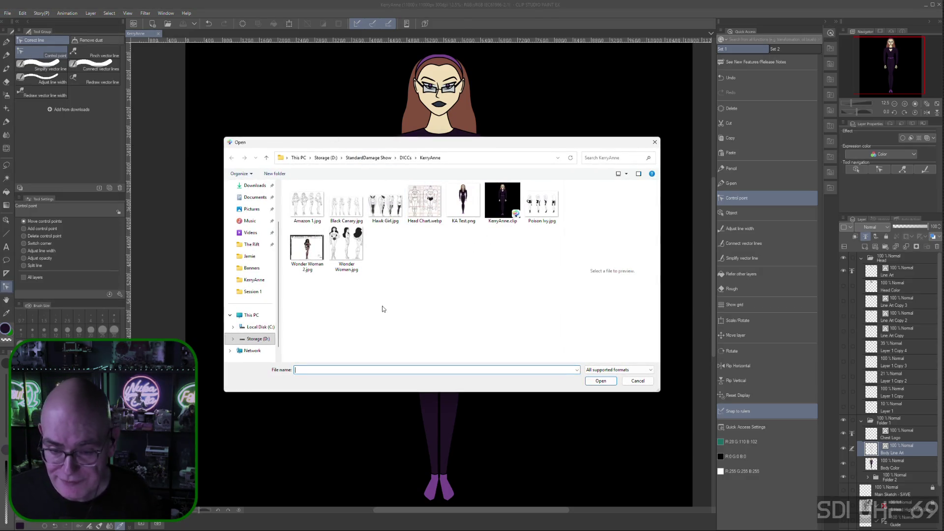
{"action": "left_click", "coordinate": [402, 159]}
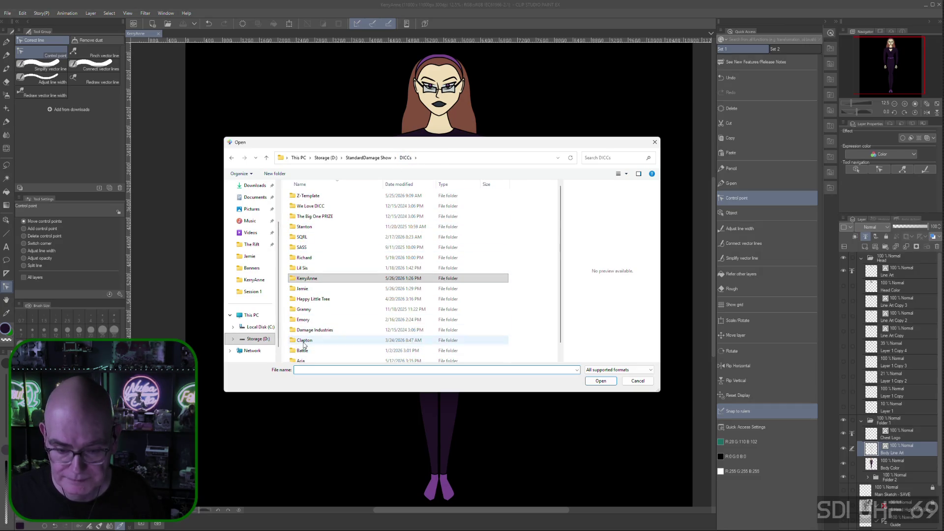
{"action": "double_click", "coordinate": [305, 360]}
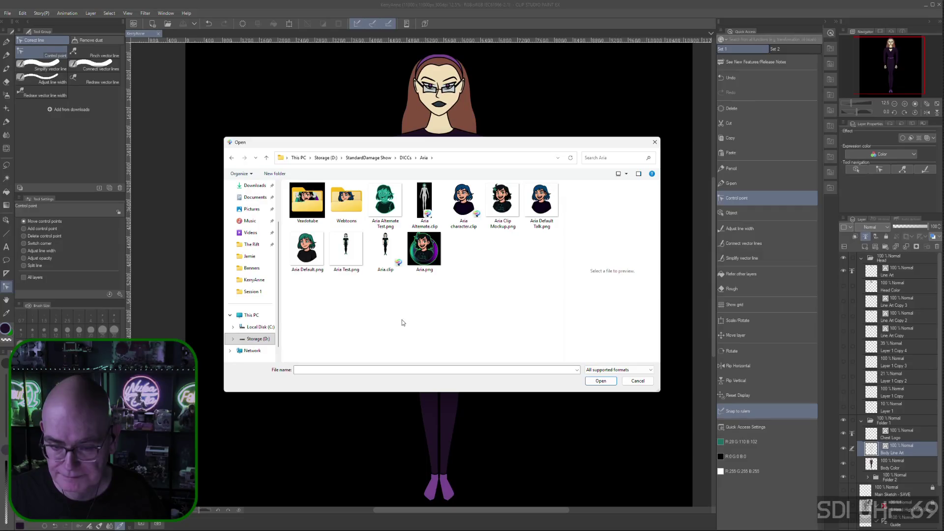
{"action": "left_click", "coordinate": [386, 251]}
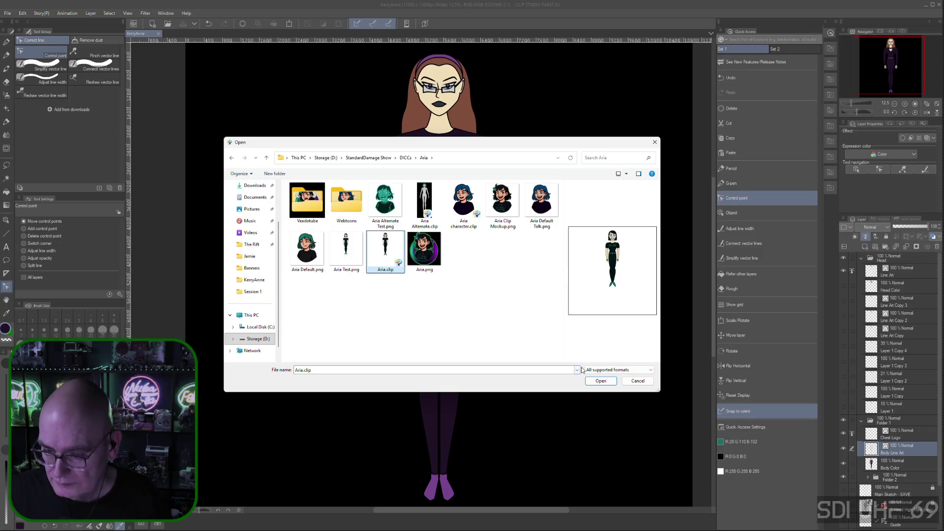
{"action": "left_click", "coordinate": [600, 381]}
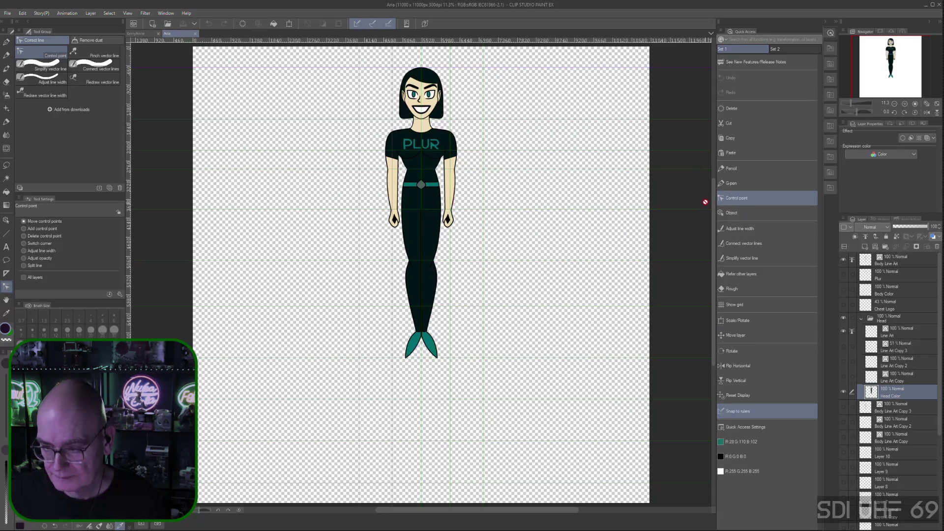
- Look over the loaded Aria figure and zoom in on her
{"action": "scroll", "coordinate": [713, 206], "scroll_direction": "up", "scroll_amount": 3}
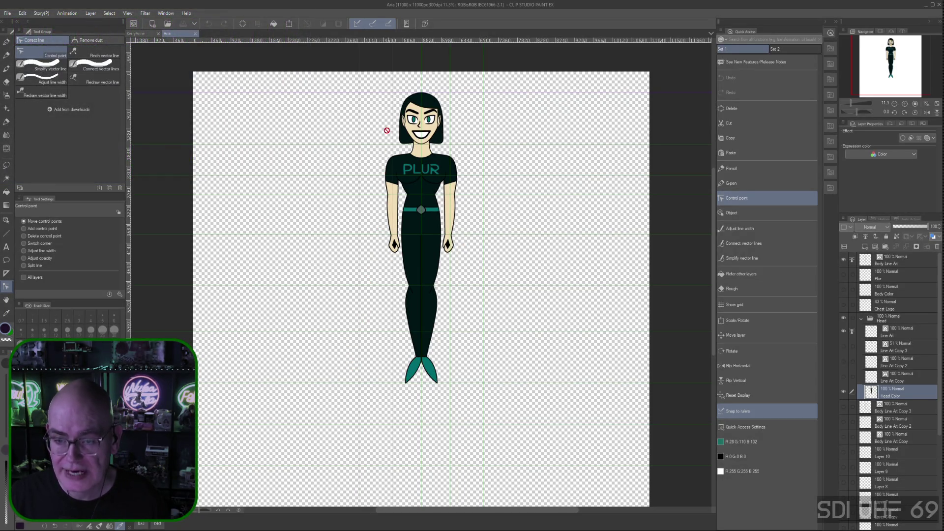
{"action": "key", "text": "ctrl+plus"}
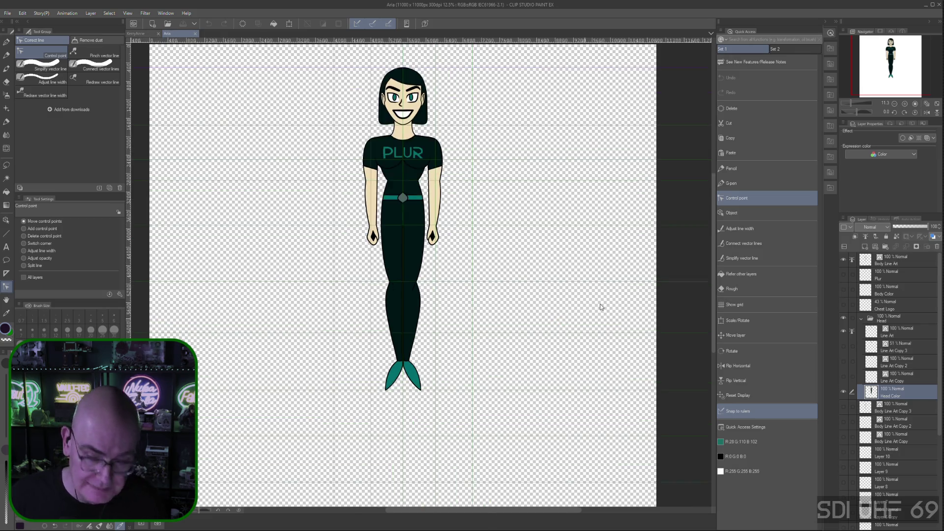
- Zoom to 25%, centre Aria's head and torso, and hide the colour fill layer
{"action": "key", "text": "ctrl+plus"}
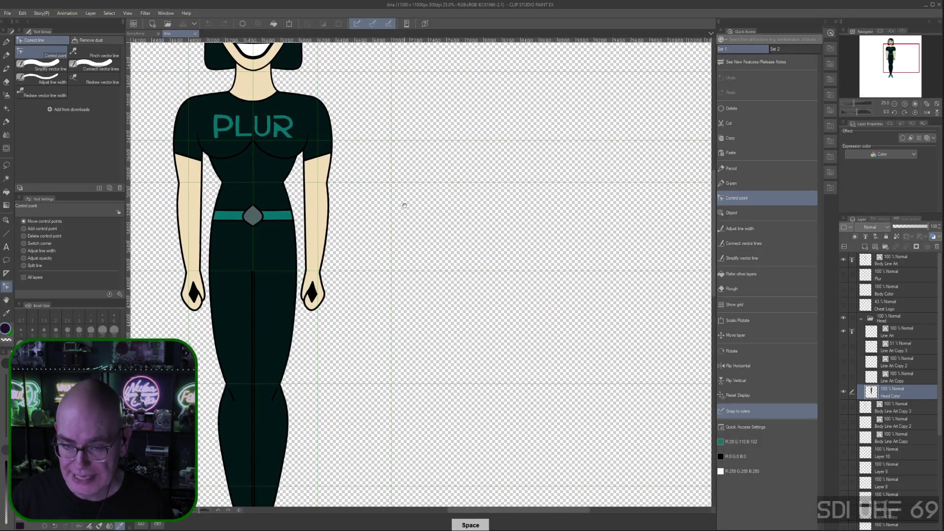
{"action": "left_click_drag", "start_coordinate": [404, 204], "coordinate": [540, 288]}
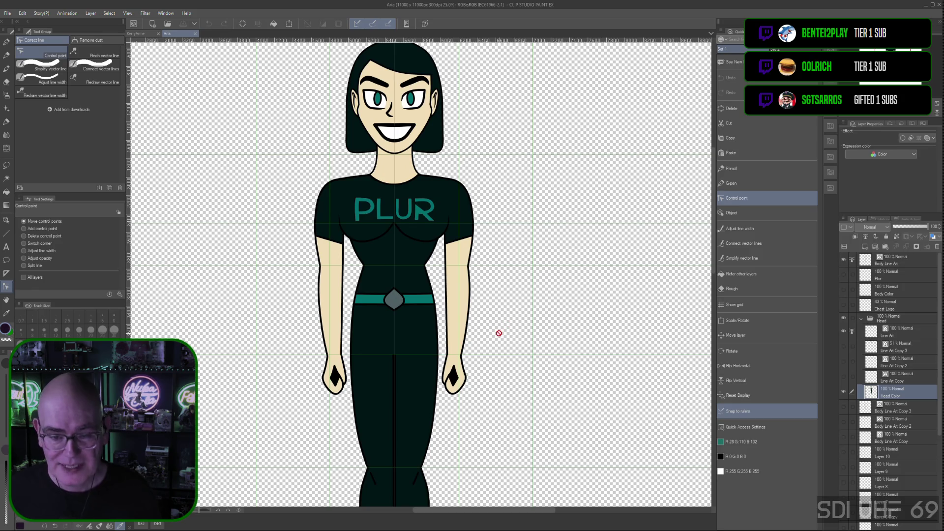
{"action": "scroll", "coordinate": [451, 340], "scroll_direction": "down", "scroll_amount": 2}
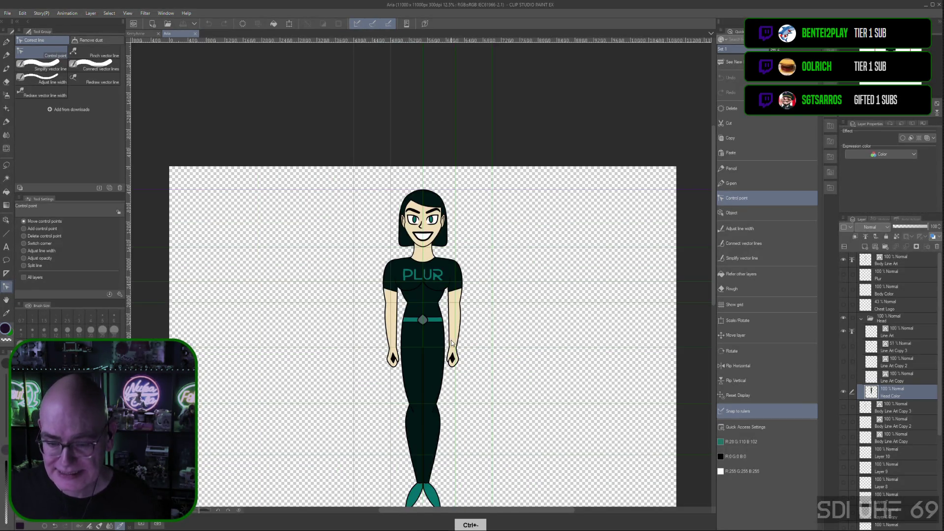
{"action": "left_click_drag", "start_coordinate": [498, 323], "coordinate": [524, 234]}
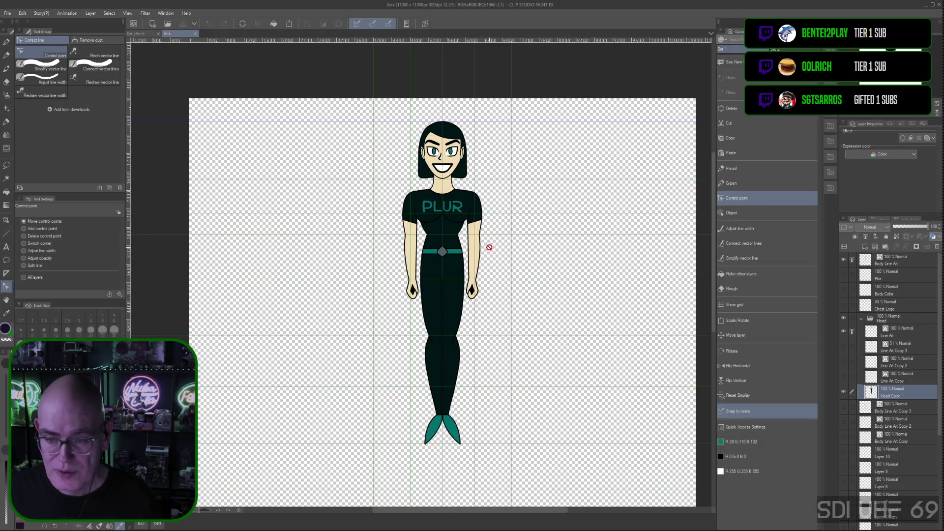
{"action": "scroll", "coordinate": [494, 236], "scroll_direction": "up", "scroll_amount": 2}
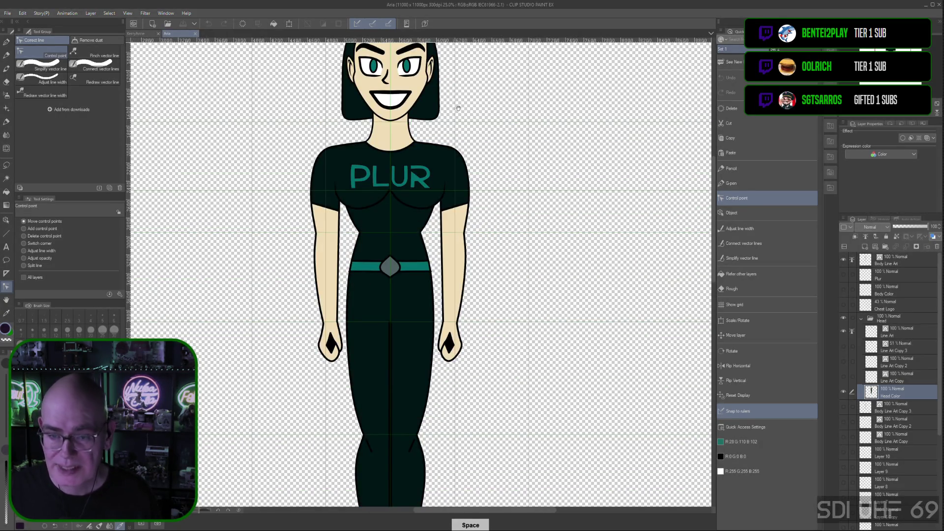
{"action": "left_click_drag", "start_coordinate": [480, 172], "coordinate": [544, 273]}
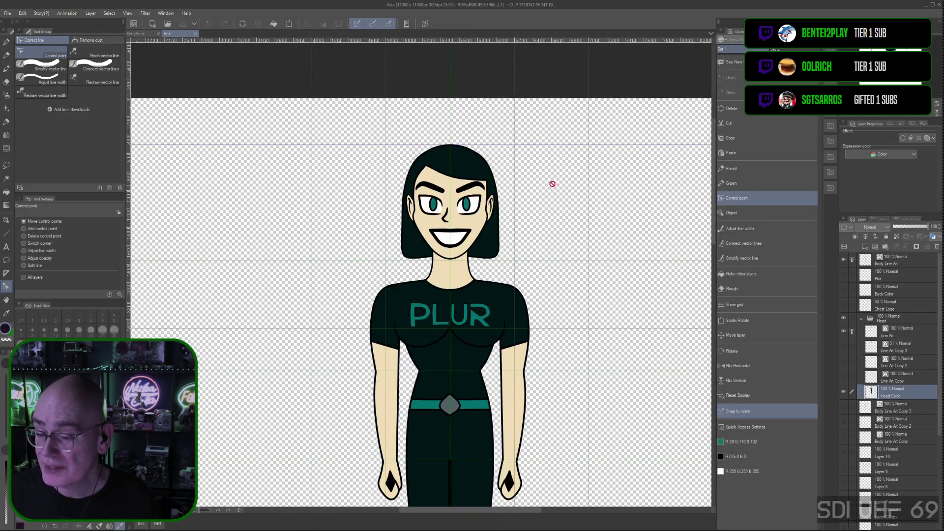
{"action": "left_click", "coordinate": [843, 393]}
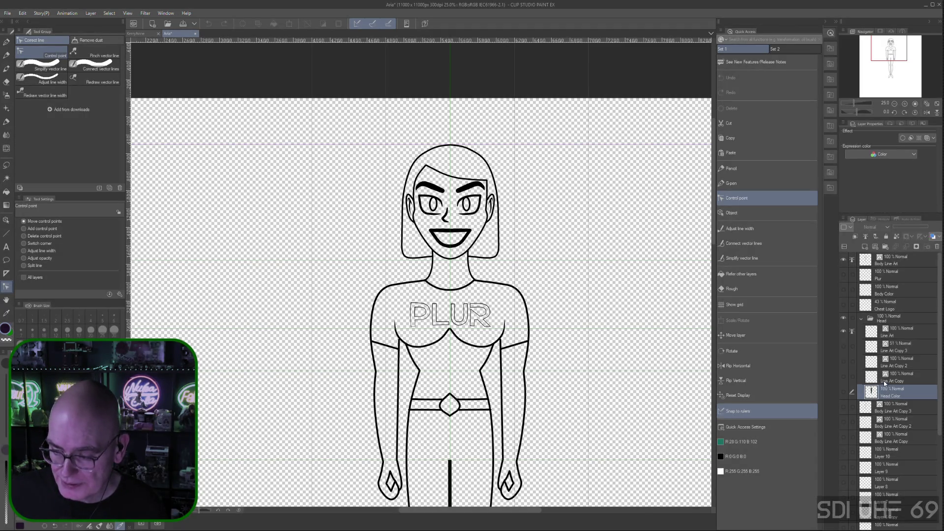
- Hide the head's line art layer, leaving only the headless body outline
{"action": "left_click", "coordinate": [843, 331]}
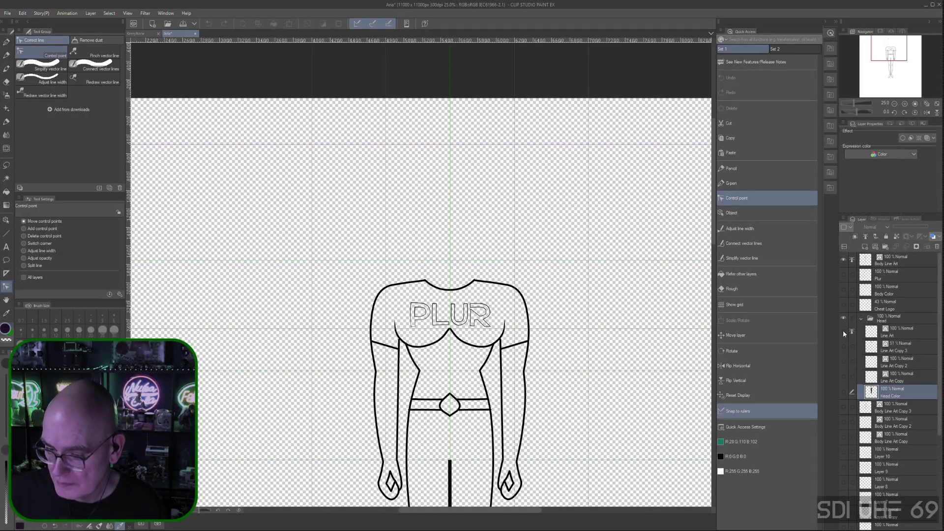
{"action": "left_click", "coordinate": [844, 332]}
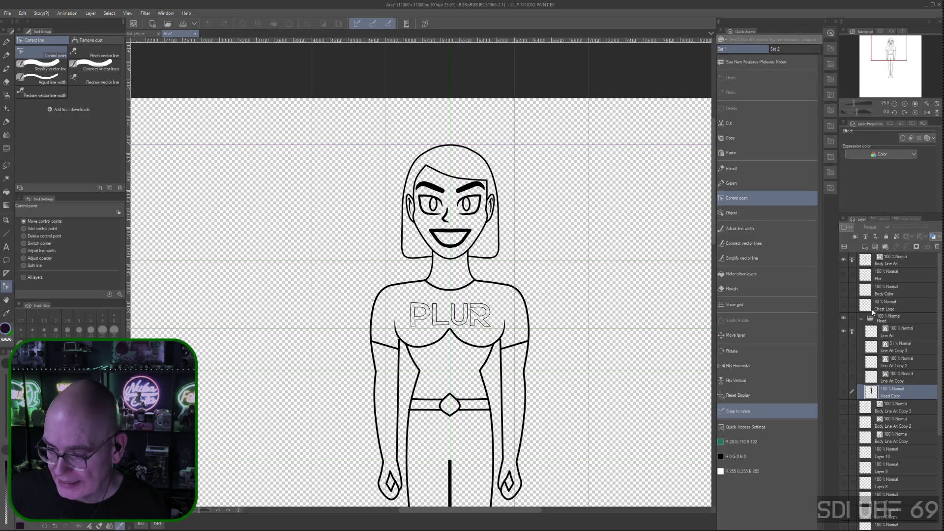
{"action": "left_click", "coordinate": [891, 262]}
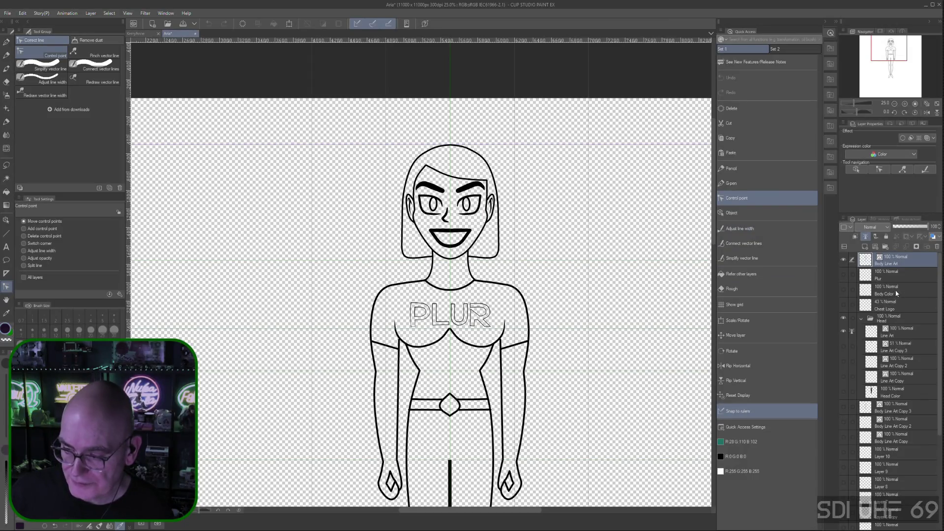
{"action": "left_click", "coordinate": [897, 336]}
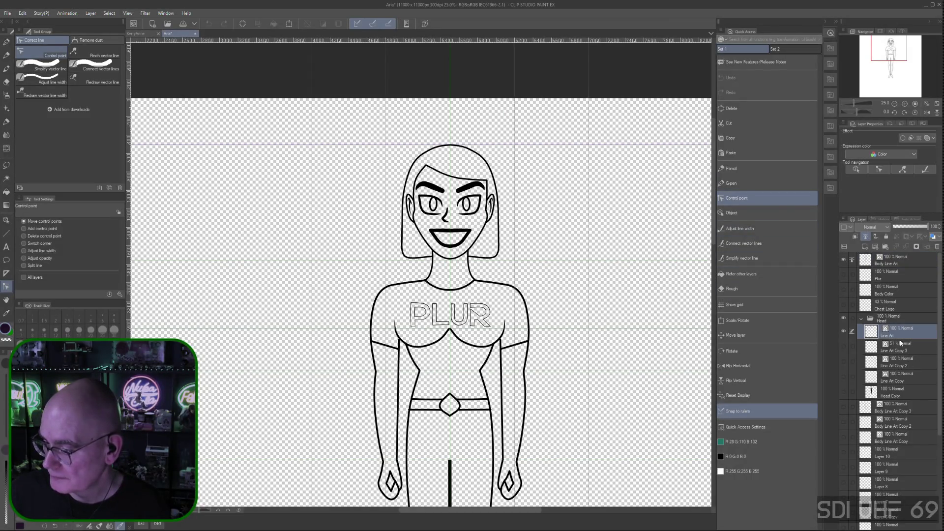
{"action": "left_click", "coordinate": [736, 214]}
{"action": "left_click", "coordinate": [441, 203]}
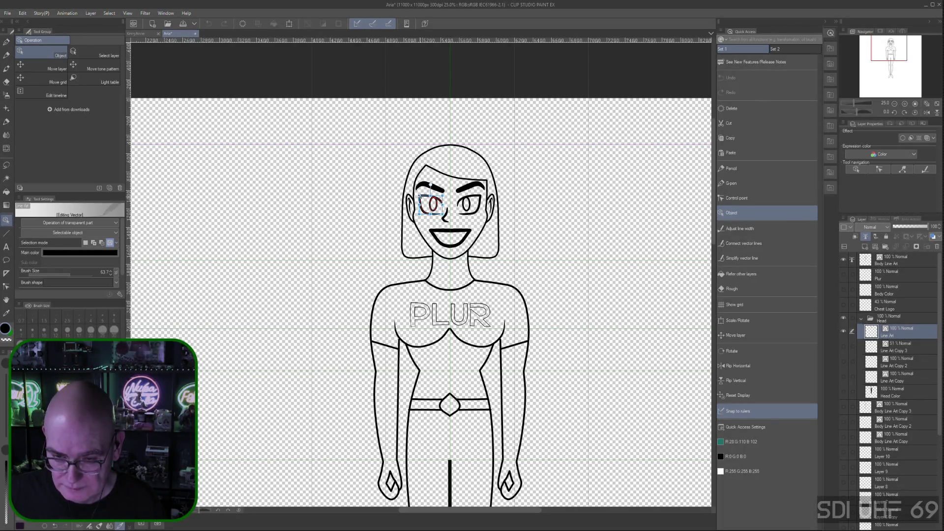
{"action": "left_click_drag", "start_coordinate": [431, 204], "coordinate": [433, 206]}
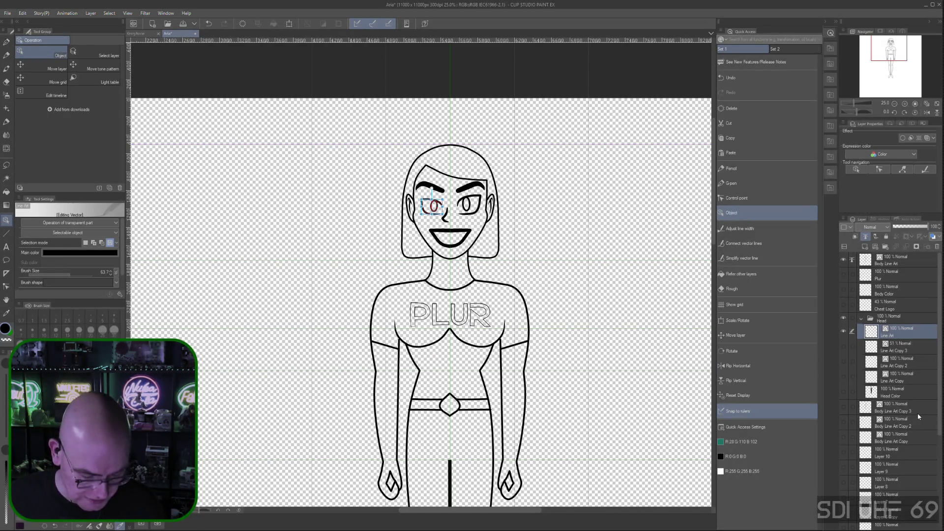
{"action": "key", "text": "ctrl+z"}
{"action": "scroll", "coordinate": [939, 408], "scroll_direction": "down", "scroll_amount": 3}
{"action": "scroll", "coordinate": [845, 472], "scroll_direction": "down", "scroll_amount": 3}
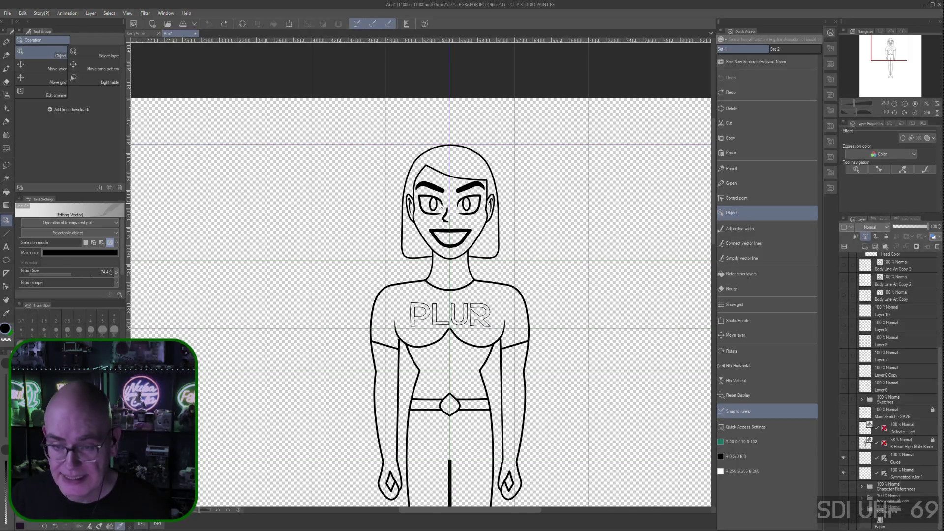
{"action": "left_click", "coordinate": [843, 523]}
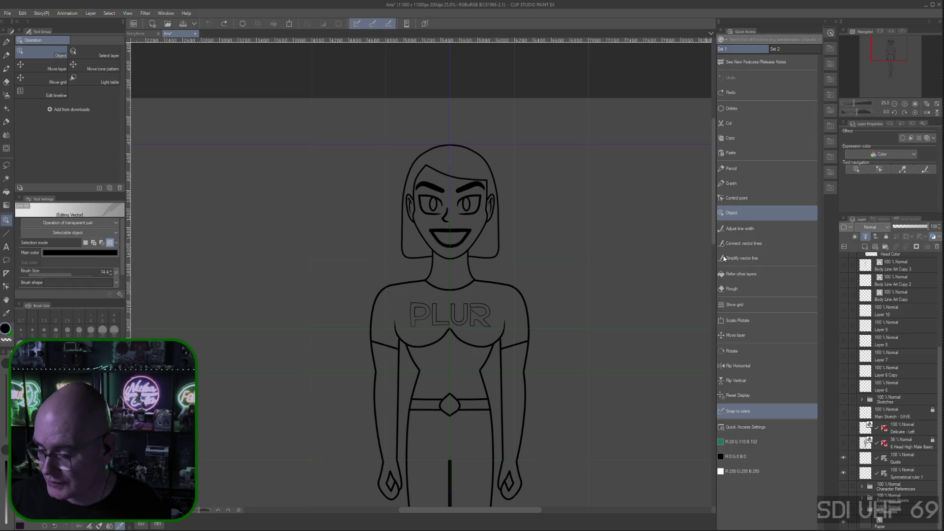
{"action": "left_click", "coordinate": [872, 525]}
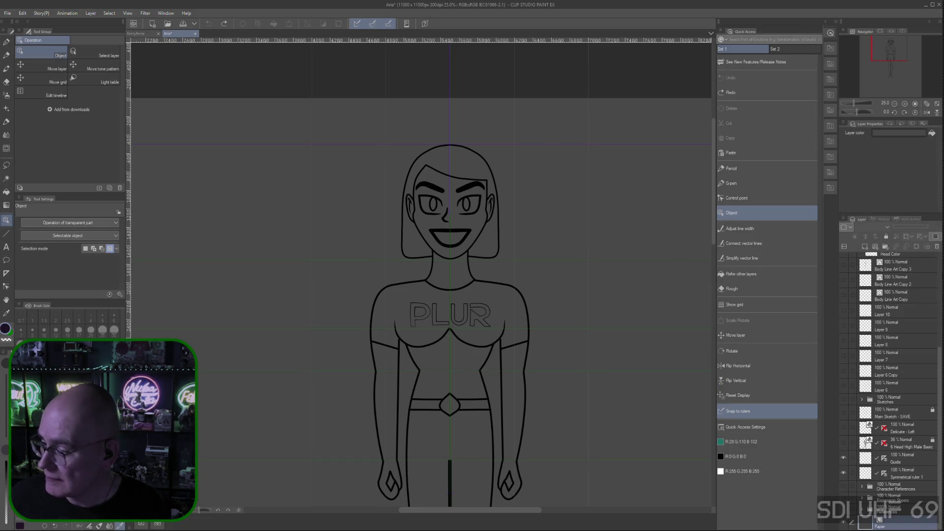
{"action": "left_click", "coordinate": [939, 237]}
{"action": "left_click_drag", "start_coordinate": [489, 234], "coordinate": [478, 233]}
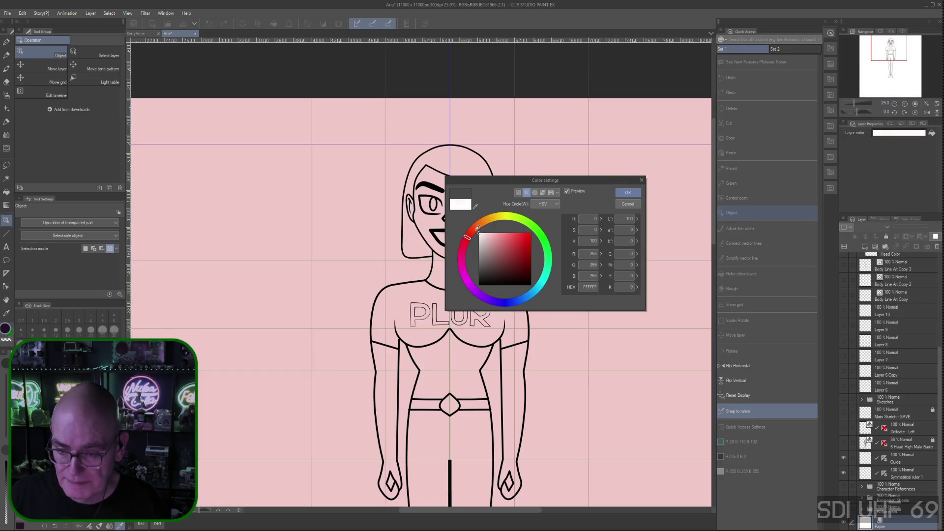
{"action": "left_click", "coordinate": [628, 192]}
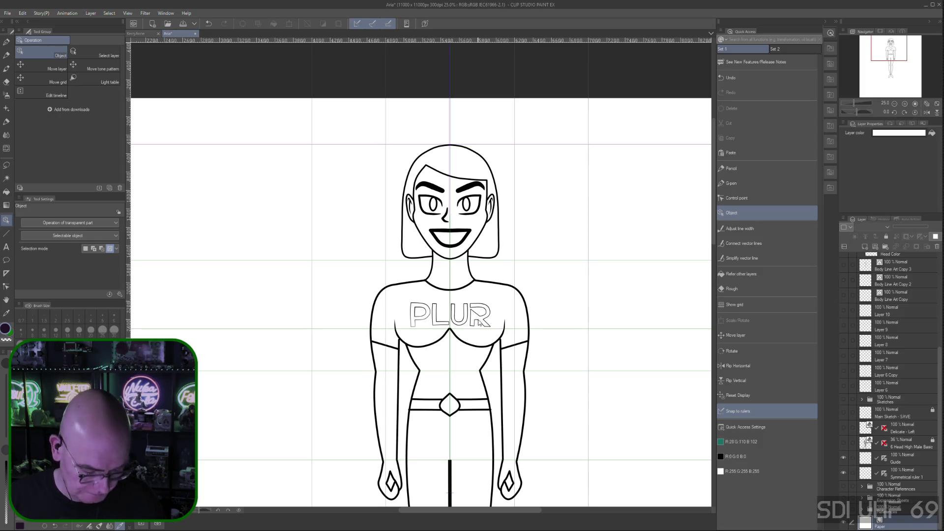
- Zoom in and select the right eye's vector line on the head's Line Art layer
{"action": "key", "text": "ctrl+plus"}
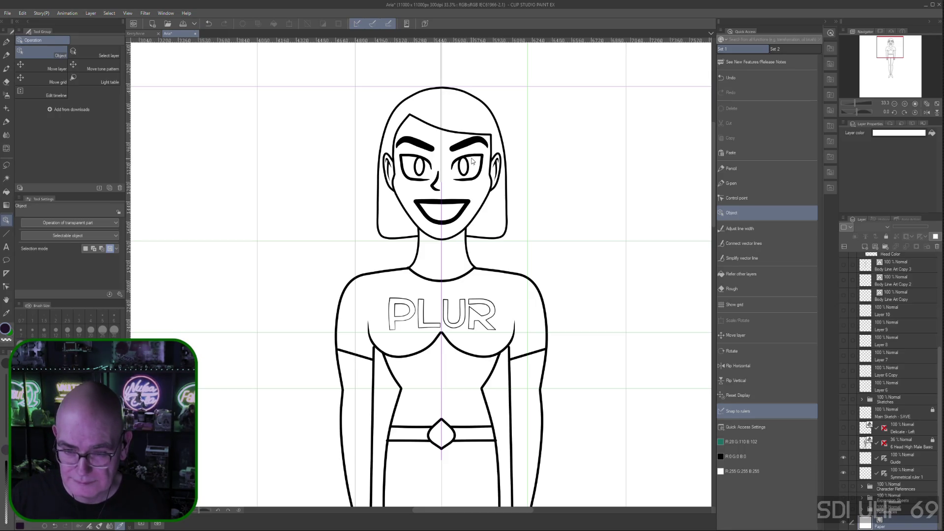
{"action": "key", "text": "ctrl+a"}
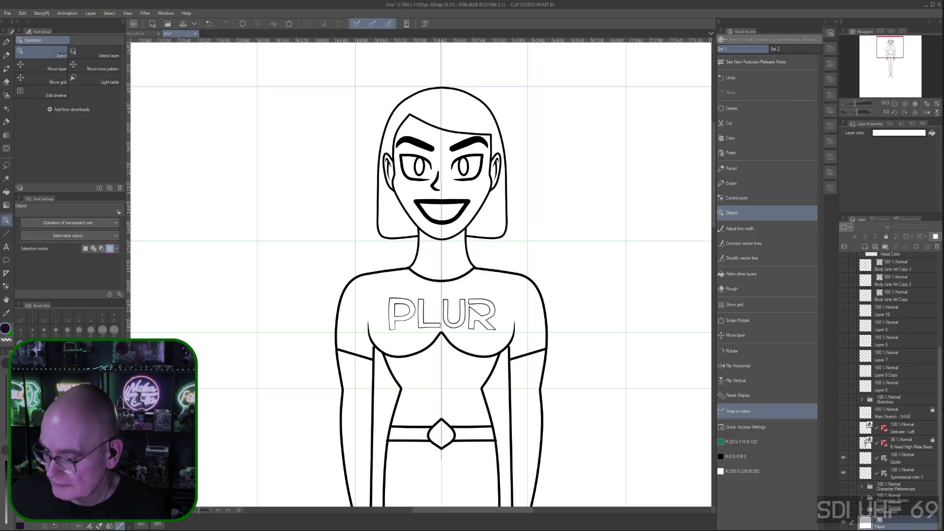
{"action": "left_click_drag", "start_coordinate": [940, 401], "coordinate": [940, 268]}
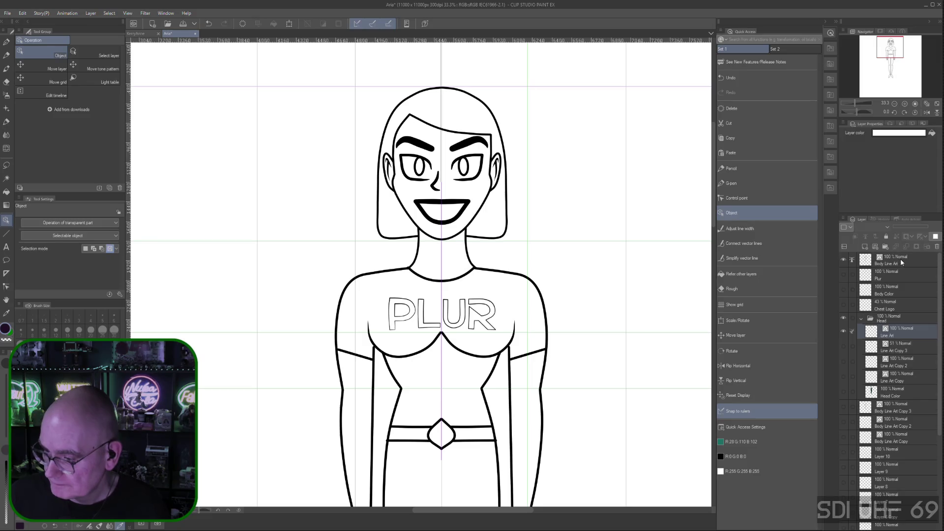
{"action": "left_click", "coordinate": [900, 261]}
{"action": "left_click", "coordinate": [911, 333]}
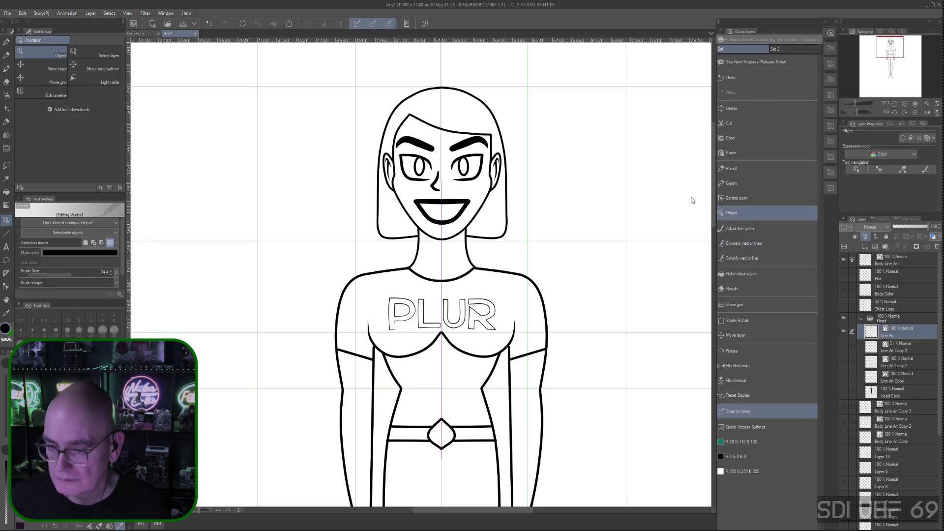
{"action": "left_click", "coordinate": [477, 156]}
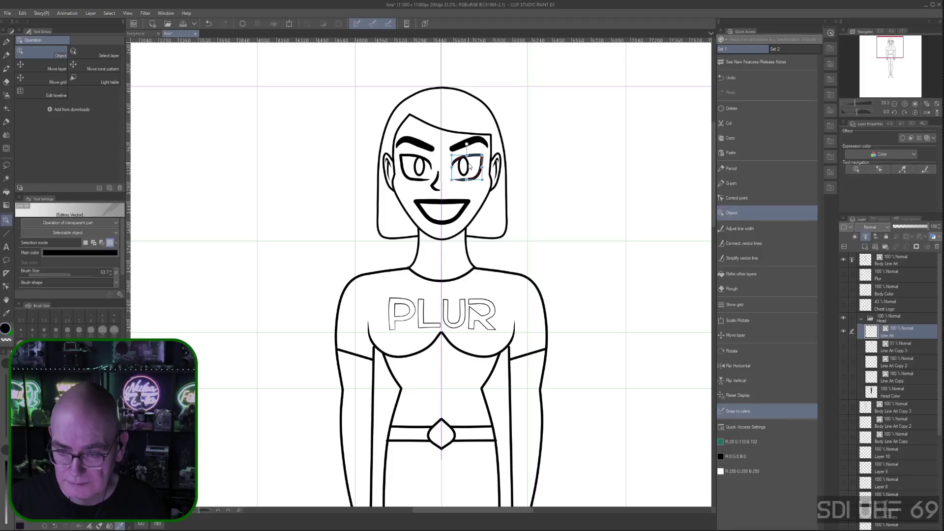
- Scale down and squash the right eye, then nudge it slightly right
{"action": "left_click_drag", "start_coordinate": [481, 155], "coordinate": [477, 159]}
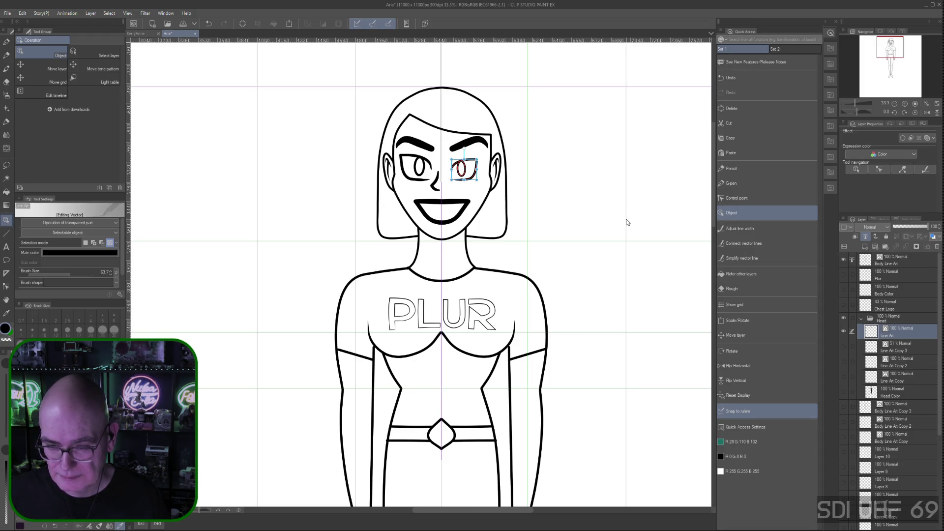
{"action": "left_click_drag", "start_coordinate": [463, 180], "coordinate": [464, 178]}
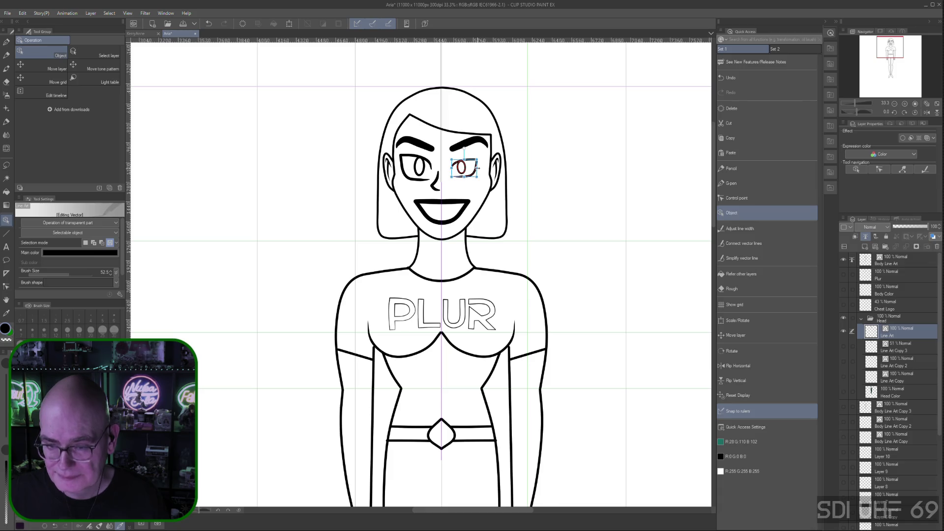
{"action": "left_click_drag", "start_coordinate": [477, 167], "coordinate": [466, 159]}
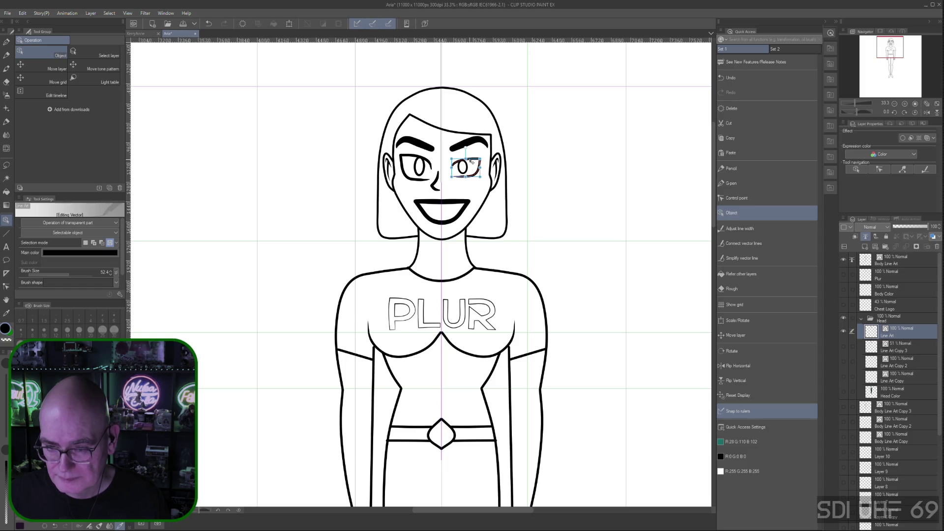
{"action": "left_click_drag", "start_coordinate": [473, 161], "coordinate": [473, 161]}
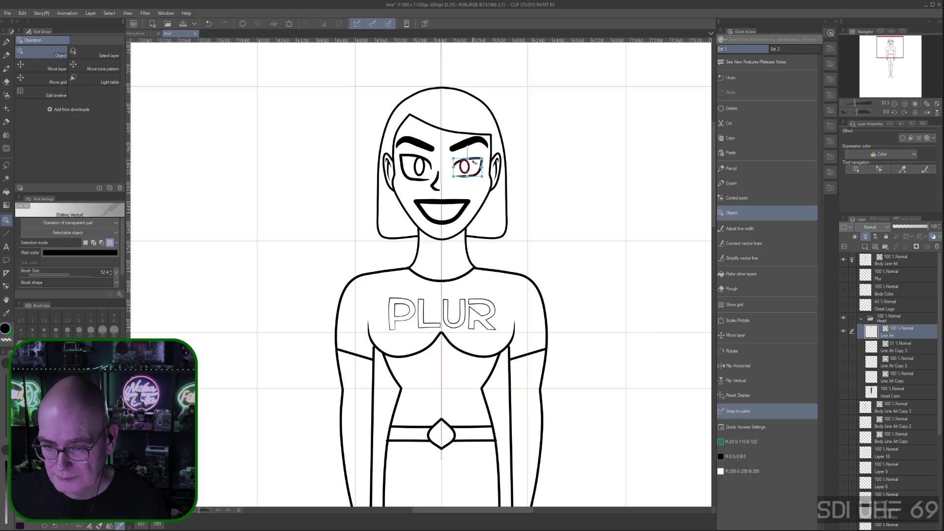
{"action": "left_click_drag", "start_coordinate": [474, 162], "coordinate": [475, 163]}
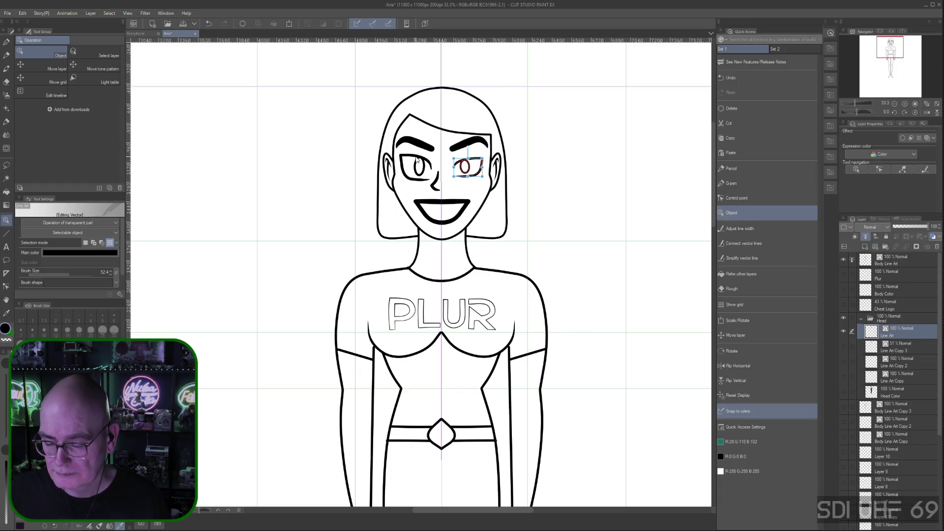
{"action": "left_click", "coordinate": [553, 177]}
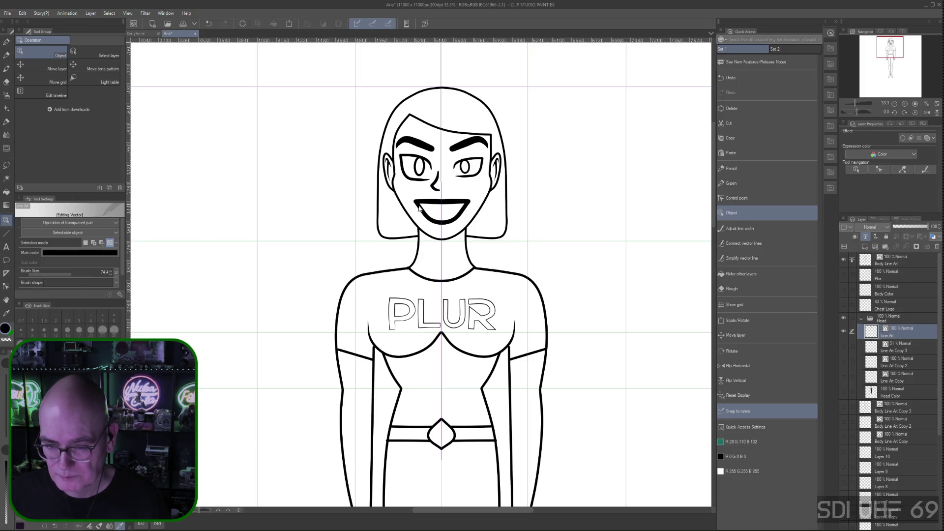
- Select both mouth lines and lower their brush size to thin them
{"action": "left_click", "coordinate": [448, 202]}
{"action": "left_click", "coordinate": [453, 221], "text": "shift"}
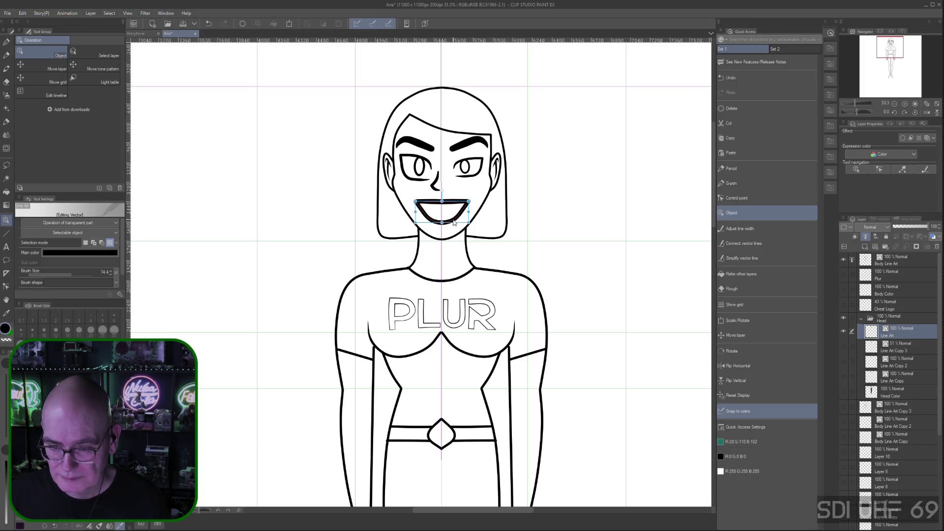
{"action": "left_click_drag", "start_coordinate": [81, 275], "coordinate": [67, 275]}
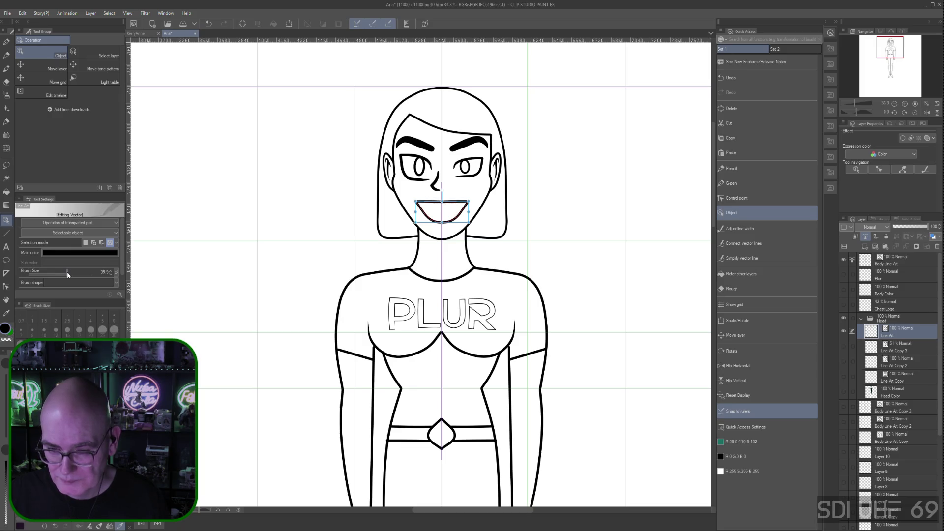
{"action": "left_click", "coordinate": [539, 207]}
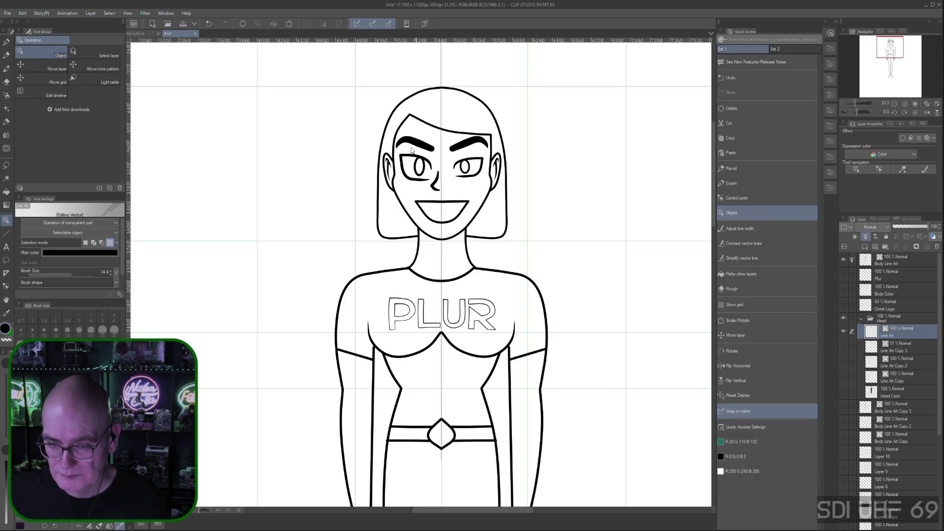
- Delete the left eye's lines and switch to the Control point tool
{"action": "left_click", "coordinate": [422, 170]}
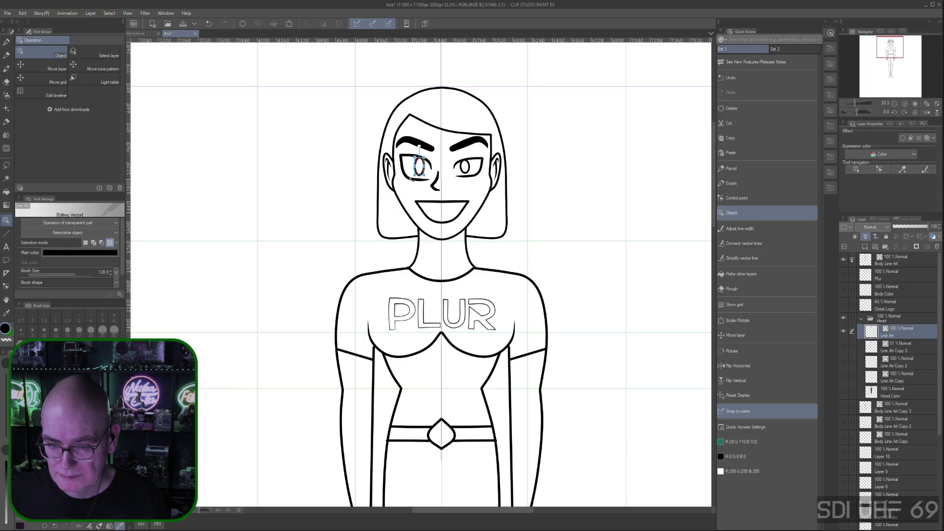
{"action": "left_click", "coordinate": [403, 166], "text": "shift"}
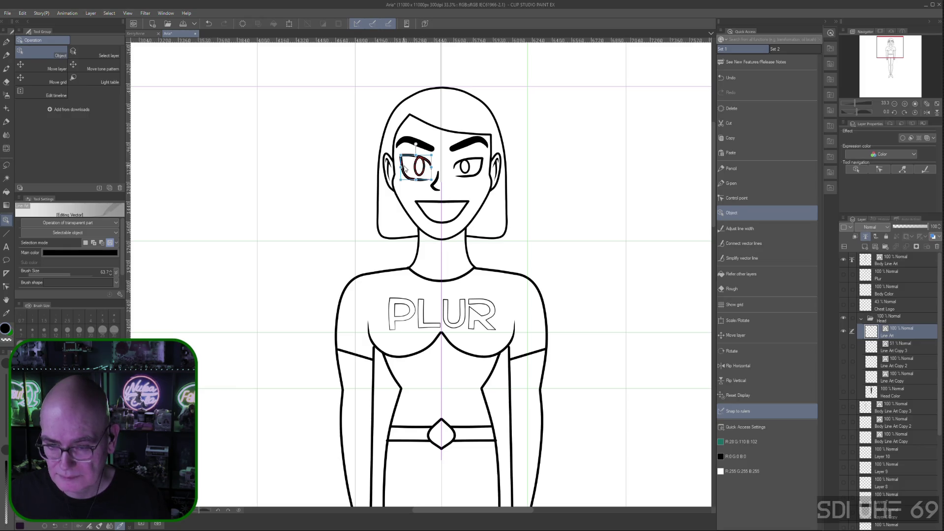
{"action": "left_click", "coordinate": [734, 109]}
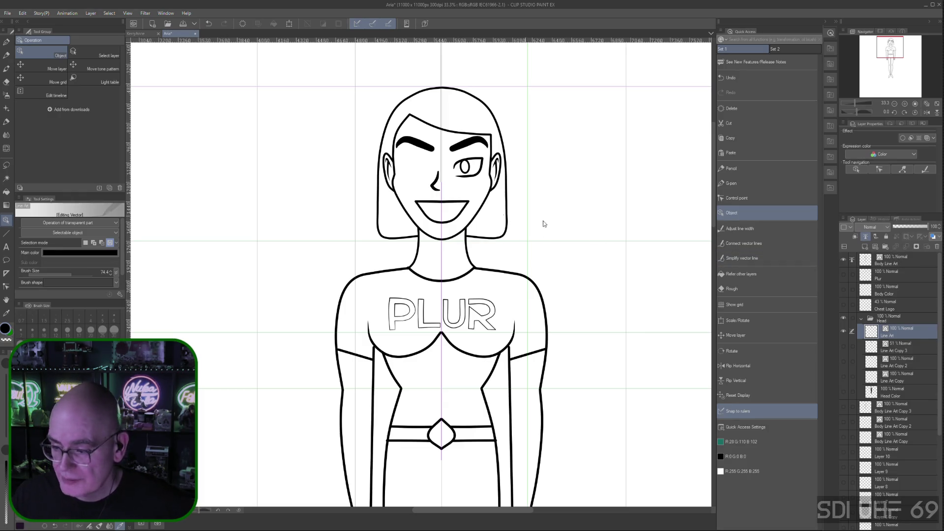
{"action": "left_click", "coordinate": [748, 198]}
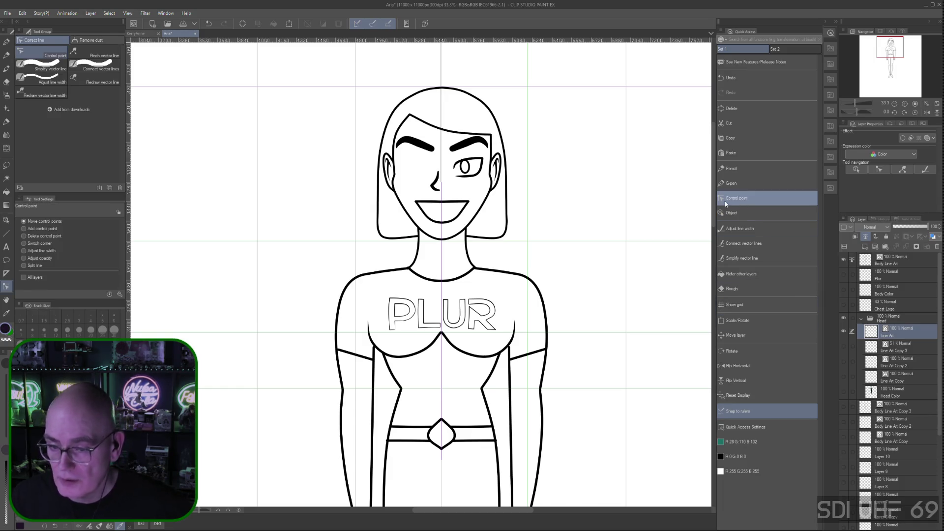